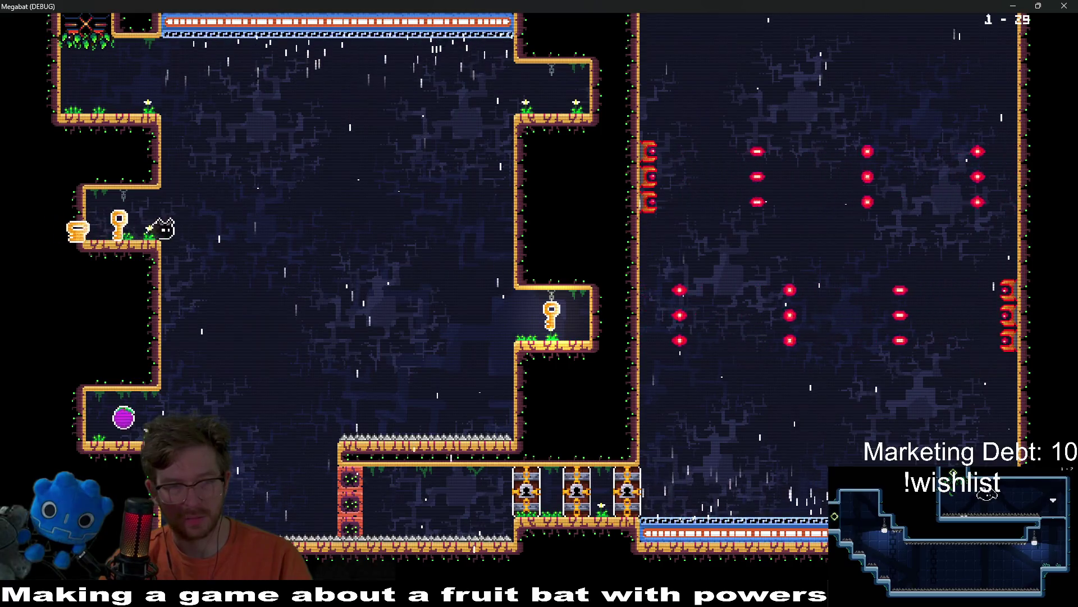
Fly the bat to collect the keys, unlock the doors, and exit upward into the next room.
key("Left")
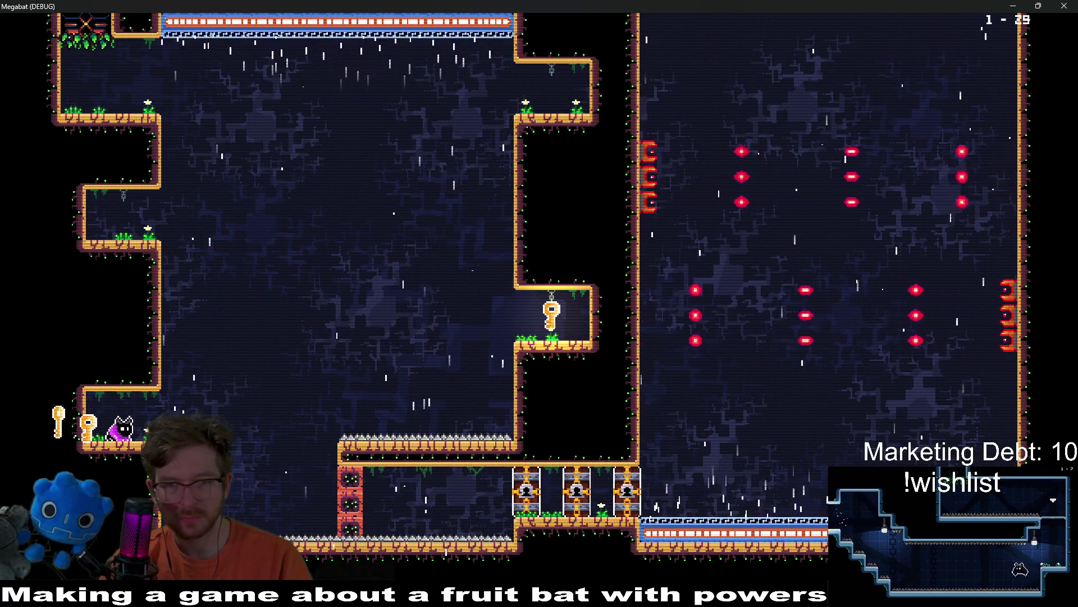
key("Right")
key("Right")
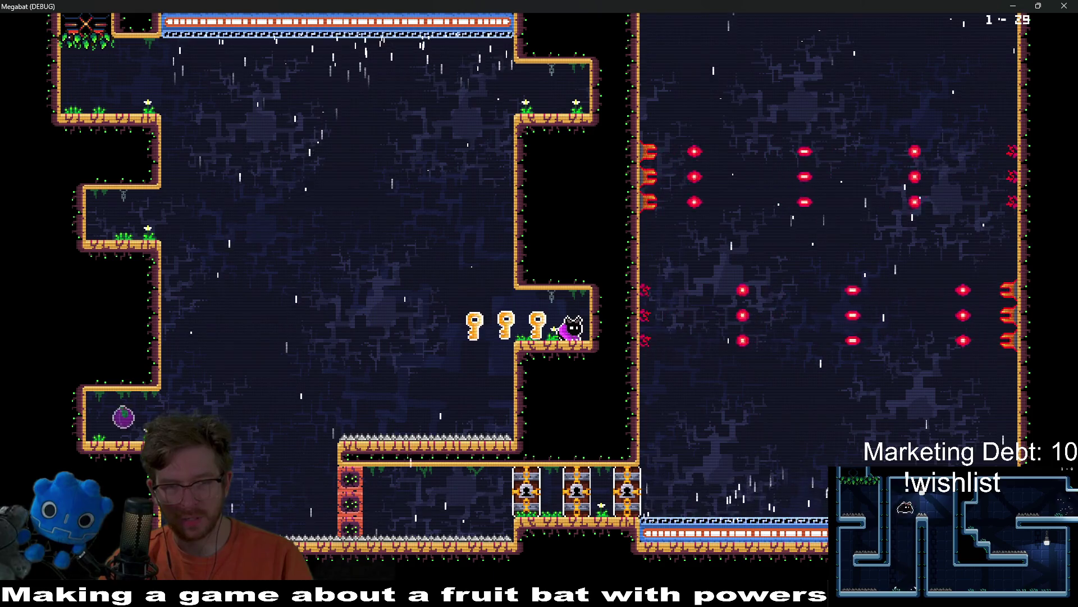
key("Left")
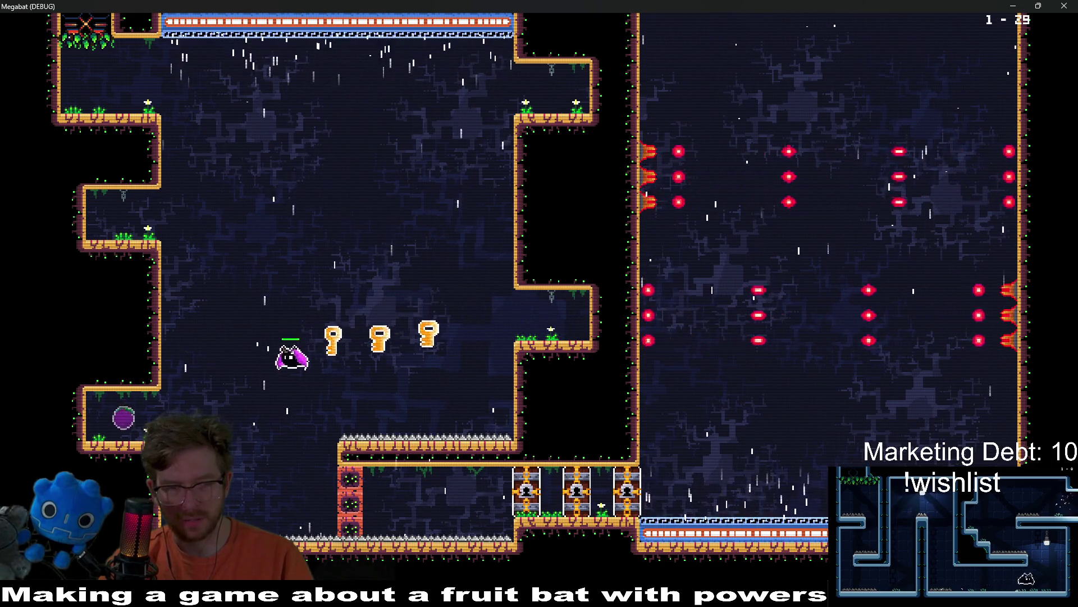
key("Right")
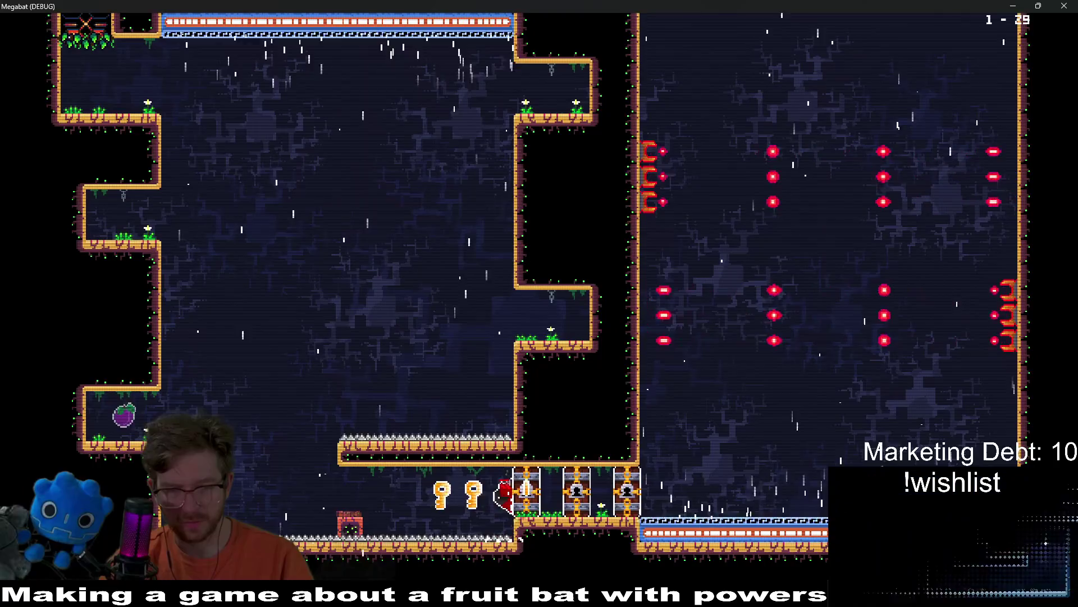
key("Right")
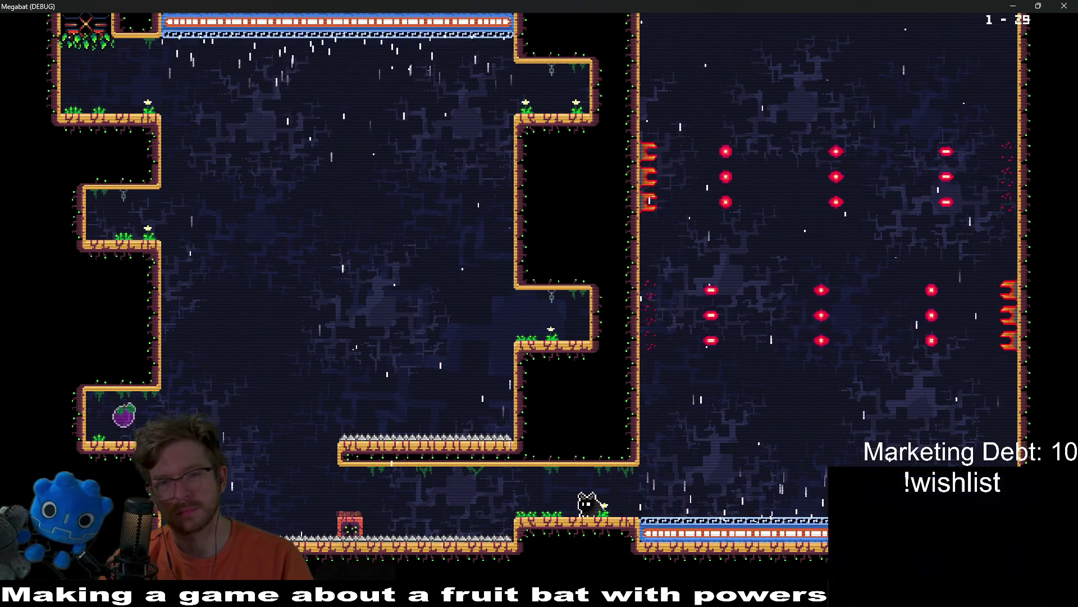
key("Right")
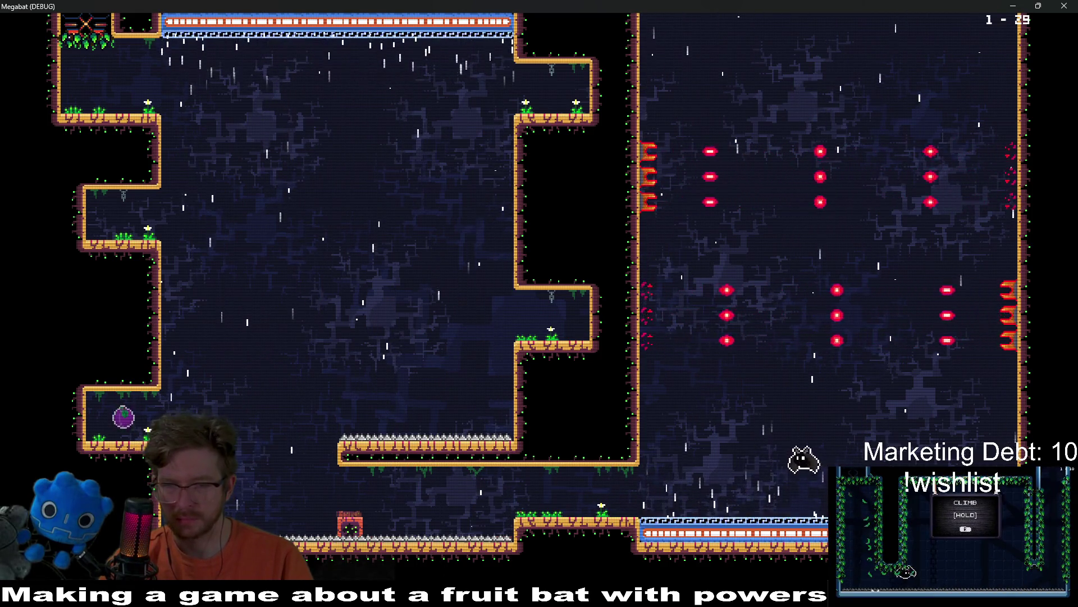
key("Left")
key("Up")
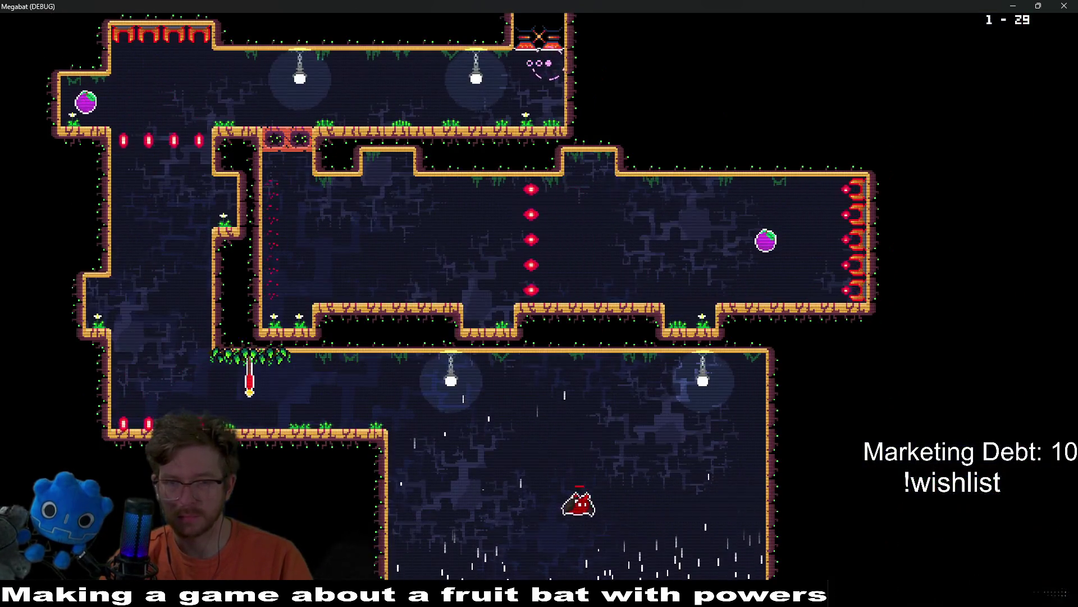
Reach the checkpoint flag, grab the upper-left fruit, and dive through the breakable blocks.
key("Left")
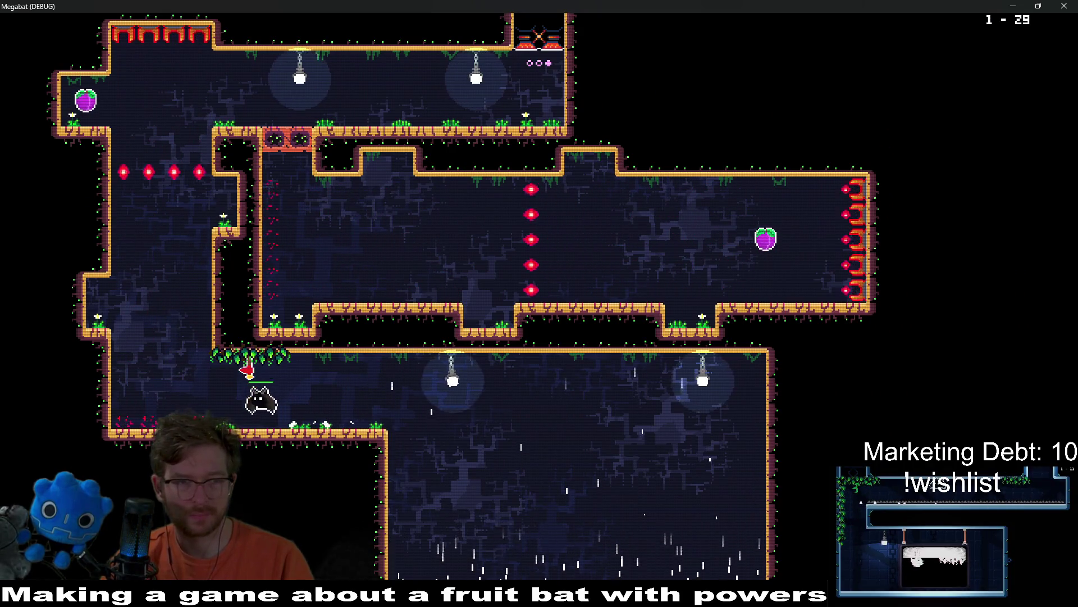
key("Left")
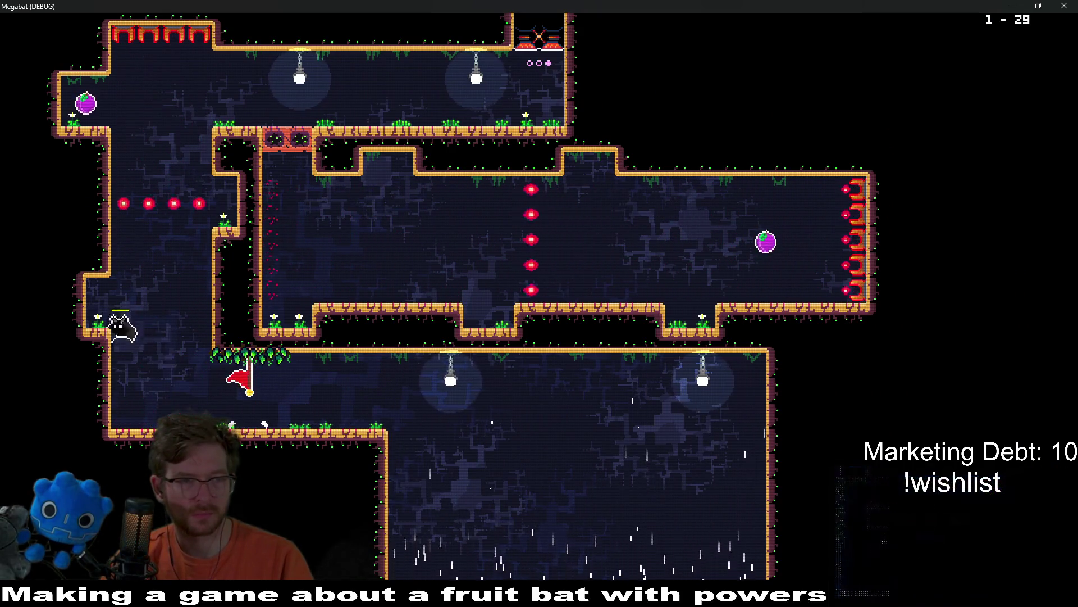
key("Right")
key("Left")
key("Right")
key("Right")
key("Down")
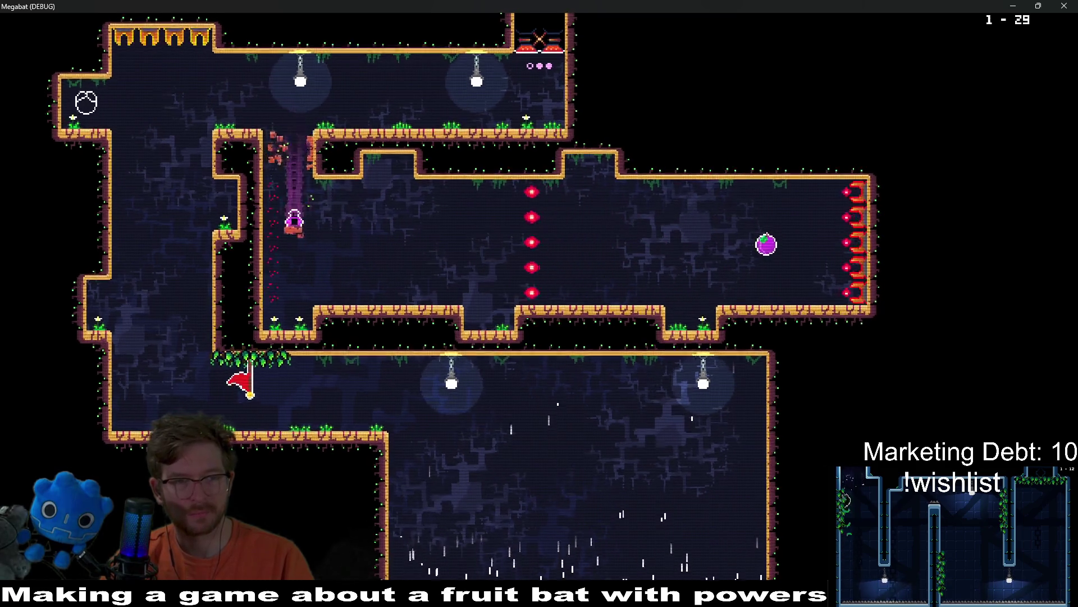
key("Right")
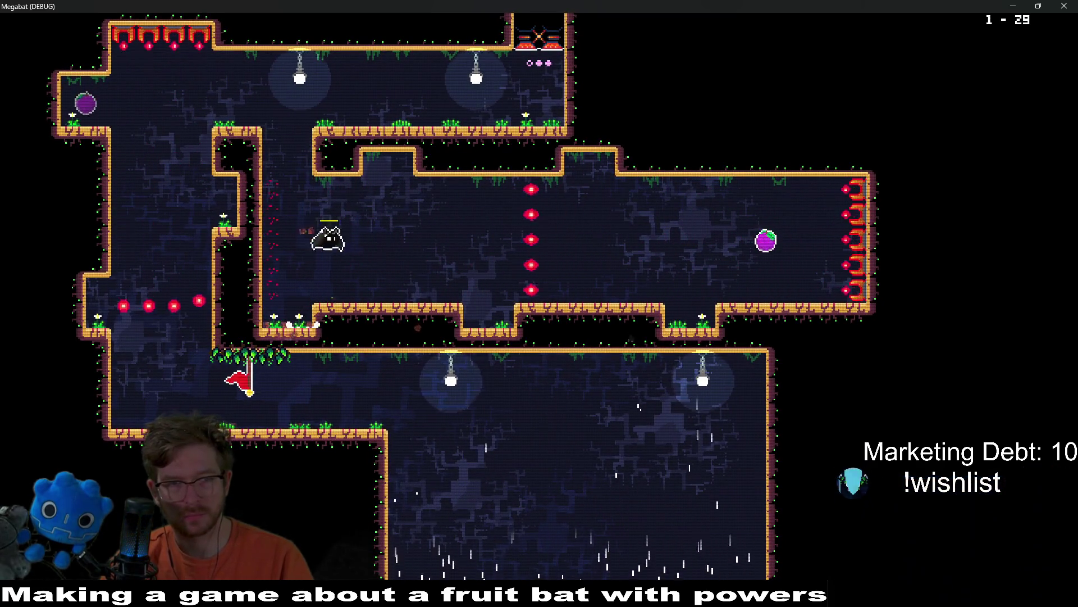
key("Right")
key("Down")
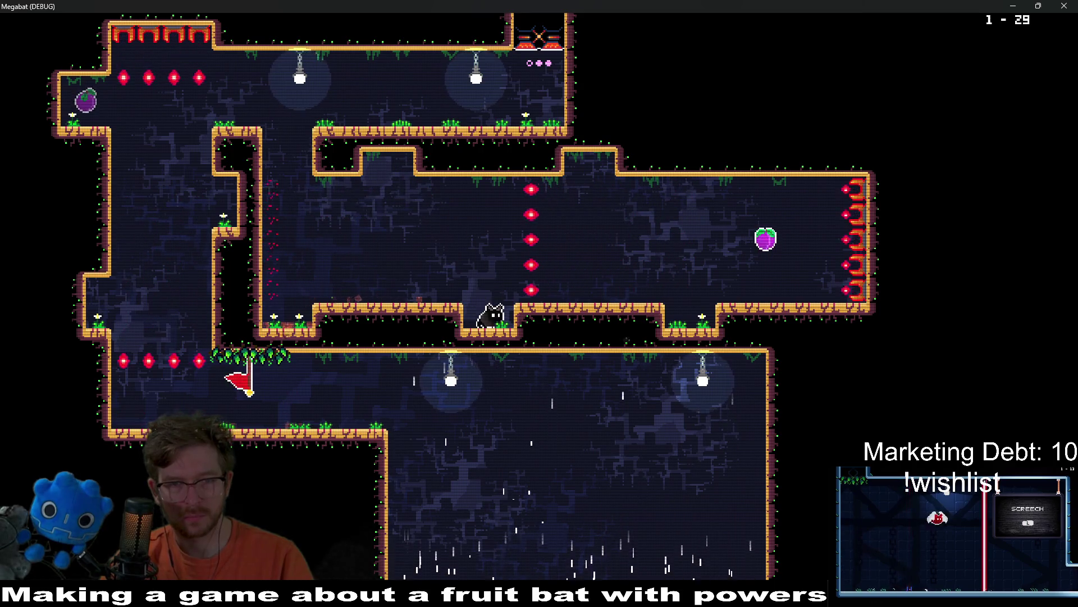
Weave between the projectiles, leave through the top exit, and pause level 1-30.
key("Up")
key("Right")
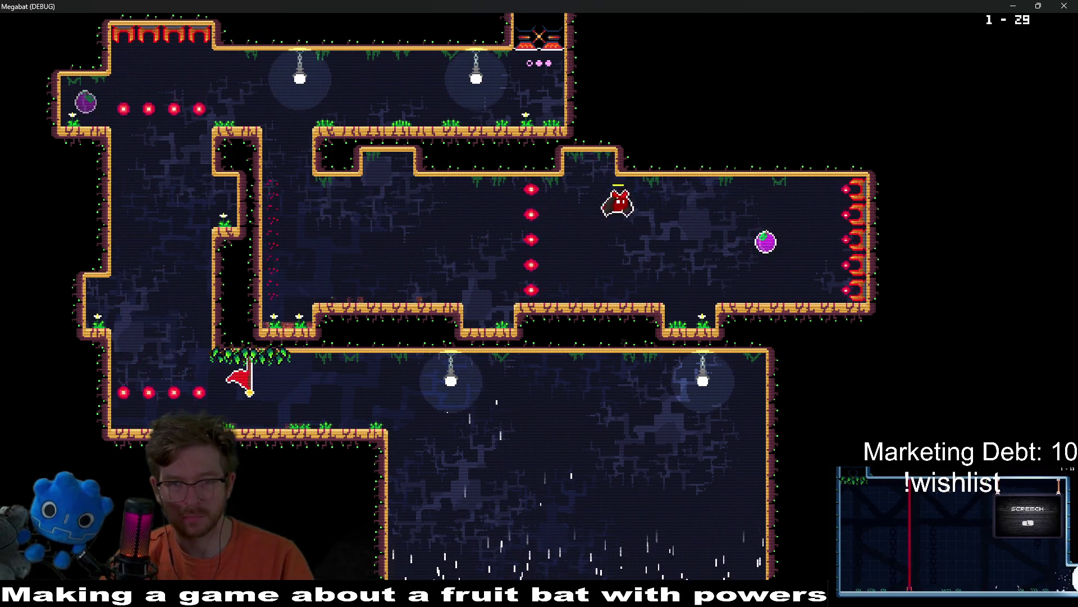
key("Down")
key("Up")
key("Left")
key("Up")
key("Right")
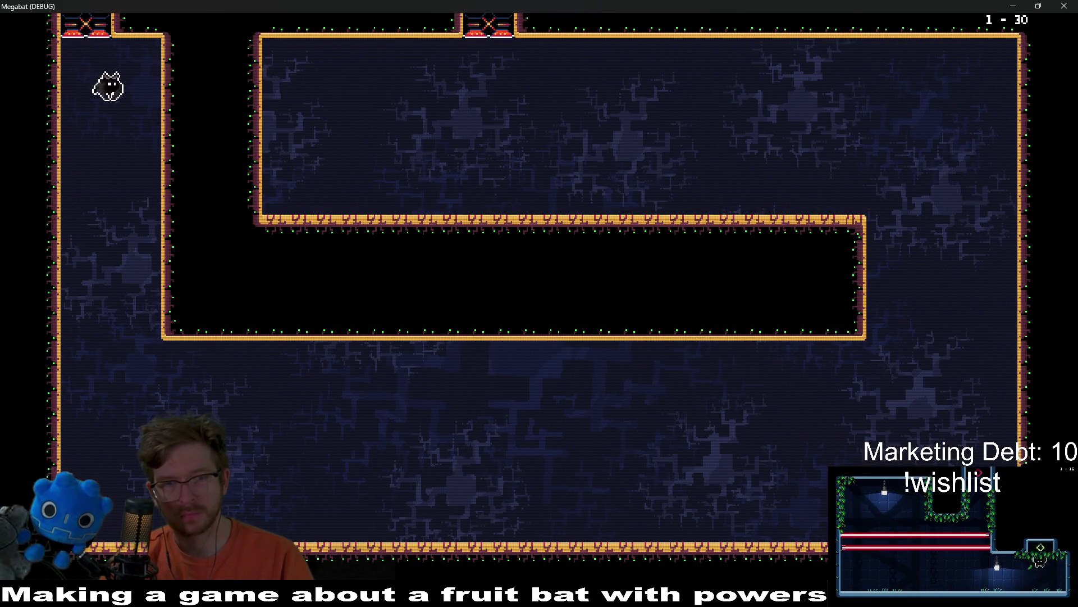
key("Escape")
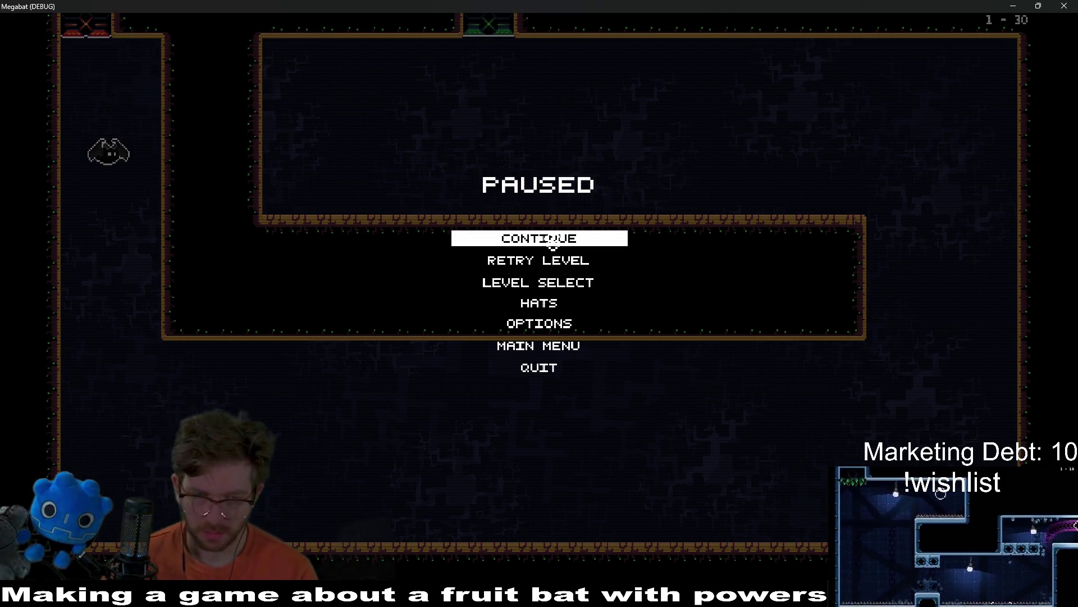
Go to Level Select from the pause menu and start level 29 from world 1's grid.
left_click(558, 281)
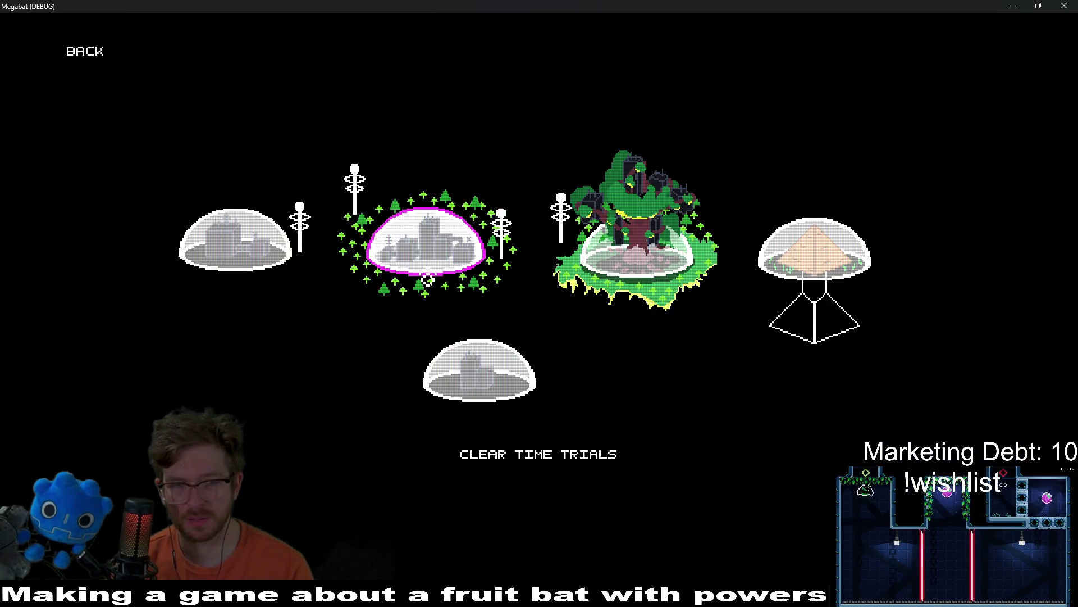
left_click(428, 277)
mouse_move(430, 378)
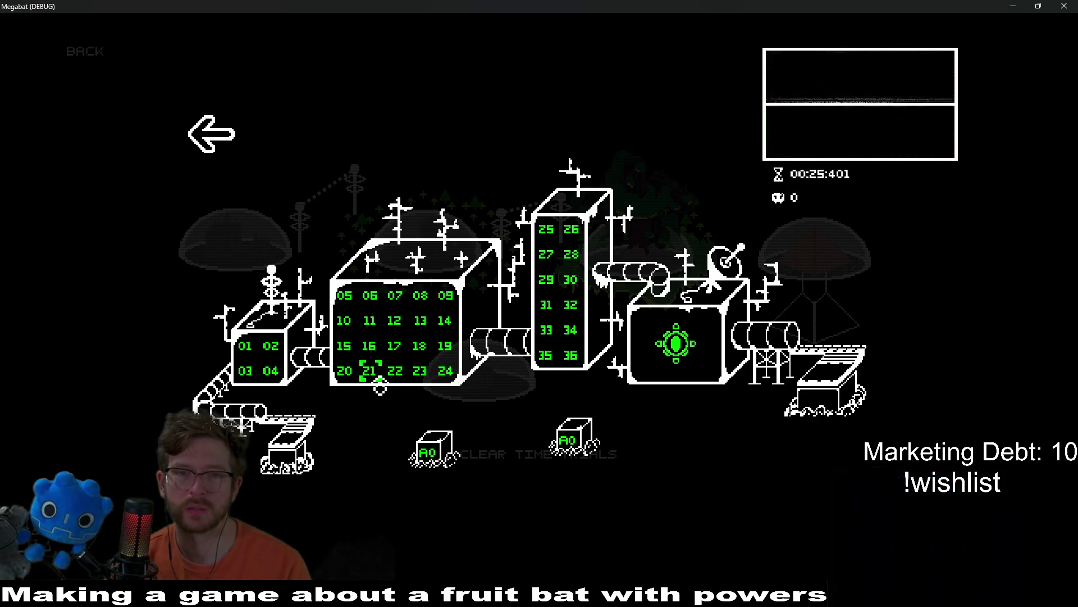
mouse_move(338, 386)
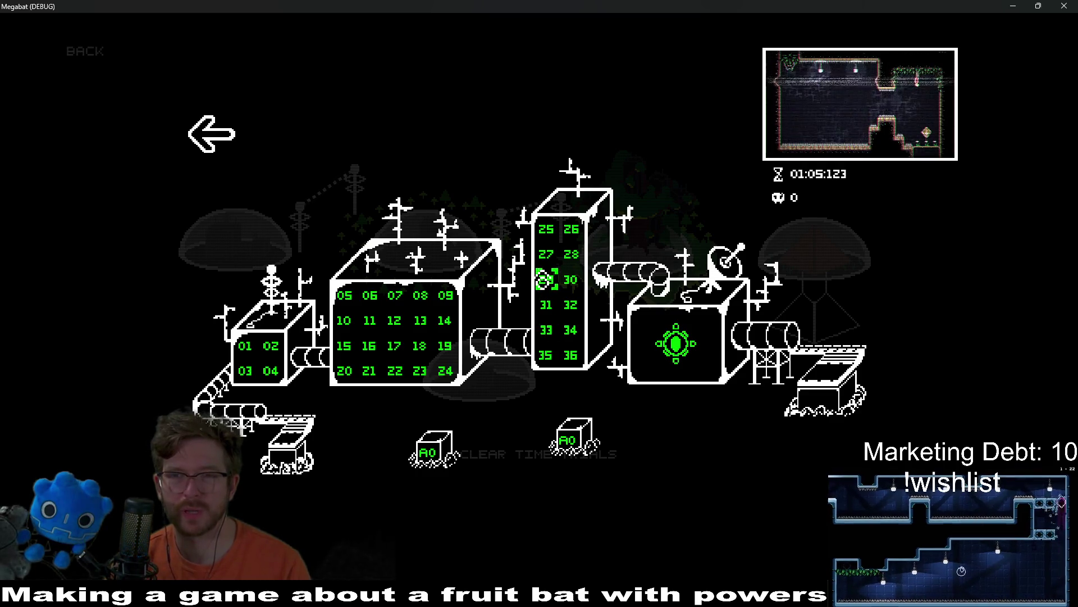
left_click(545, 279)
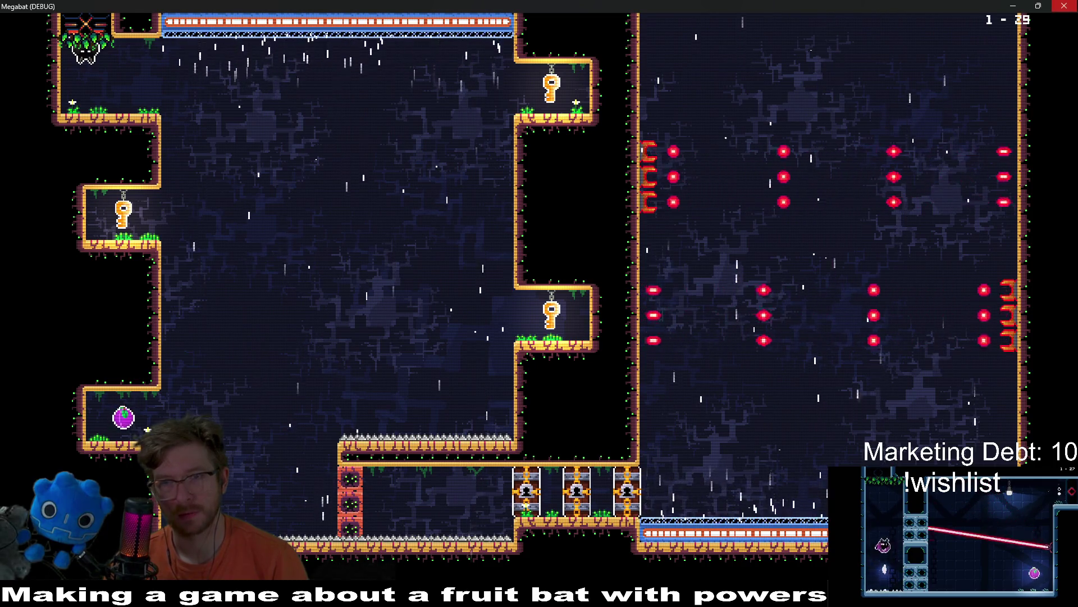
Close the Megabat (DEBUG) game window.
left_click(1064, 6)
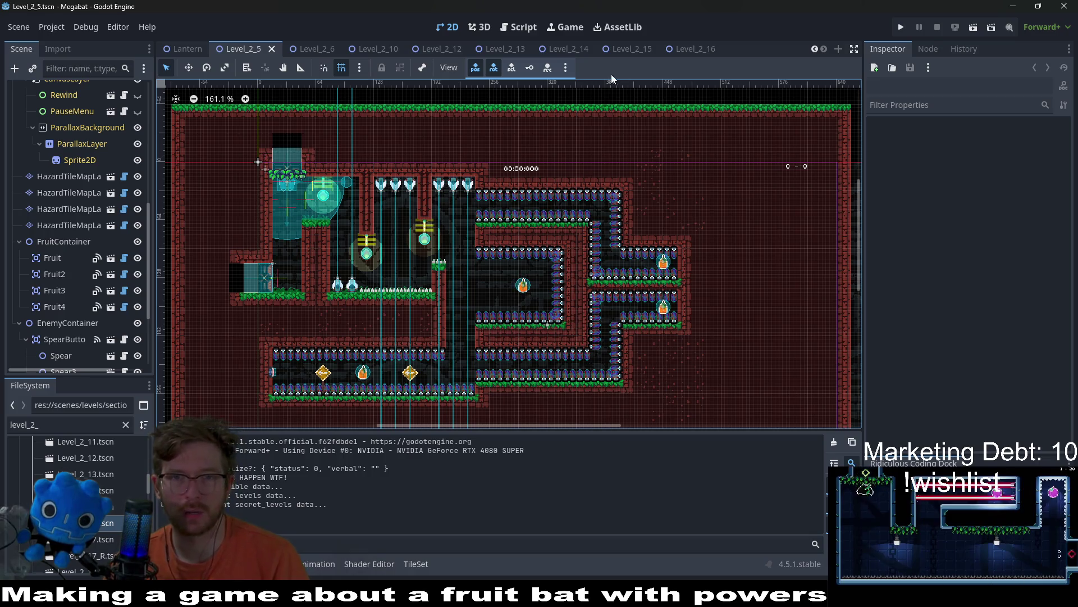
Close the Level_2_16, 2_15, 2_14, 2_13 and 2_12 scene tabs.
left_click(632, 49)
scroll(554, 151, "right", 3)
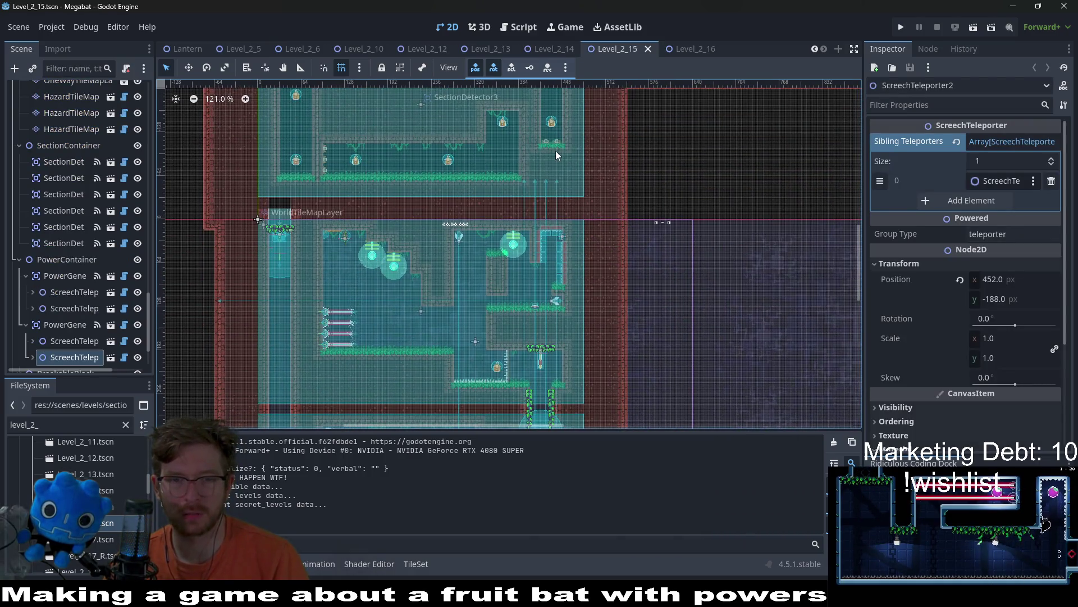
left_click(692, 49)
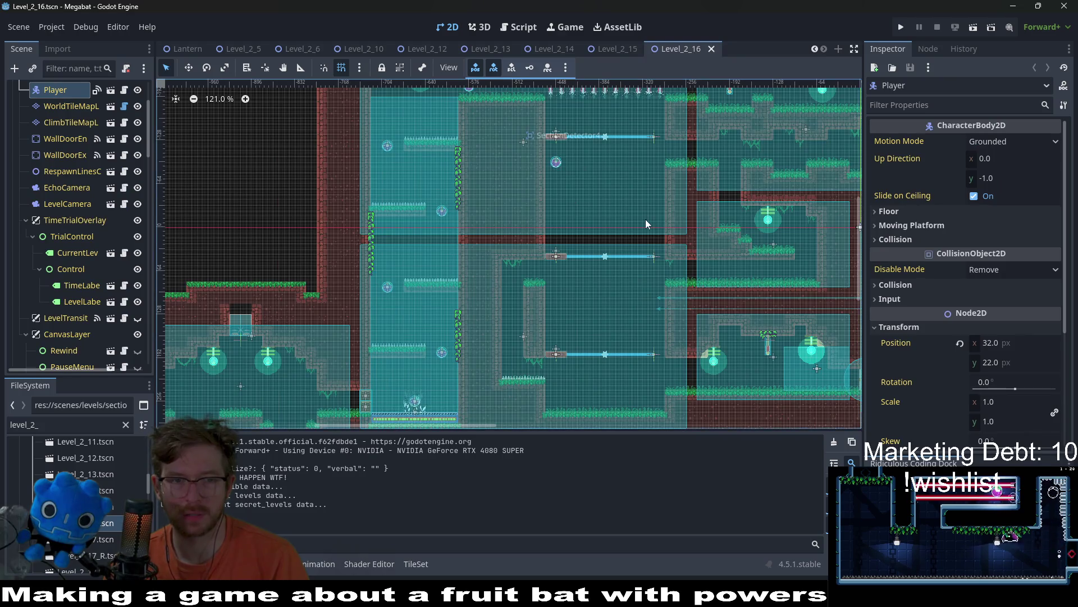
middle_click(648, 48)
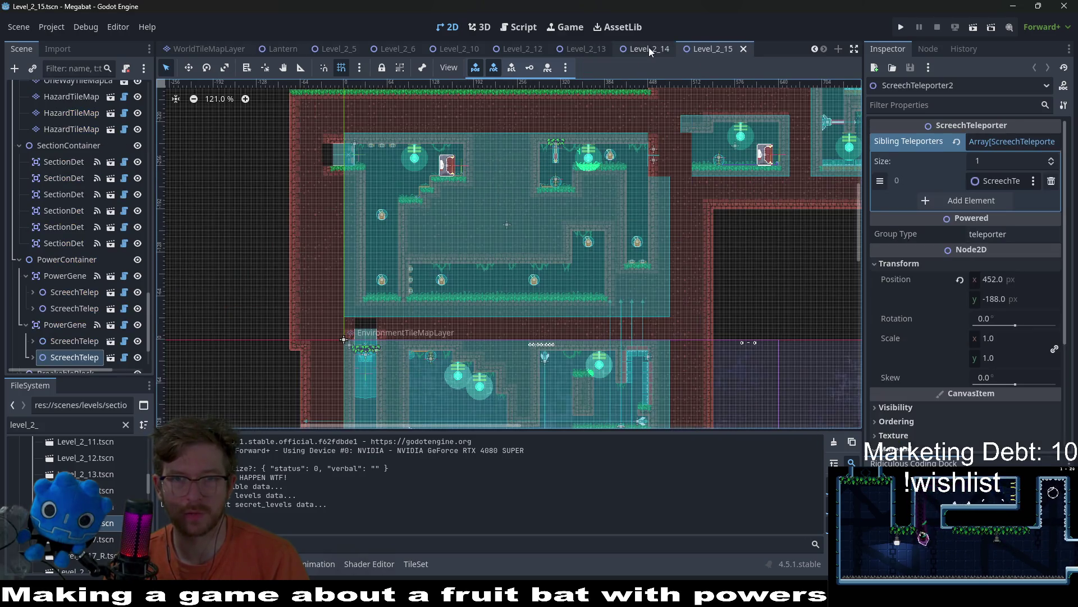
middle_click(709, 49)
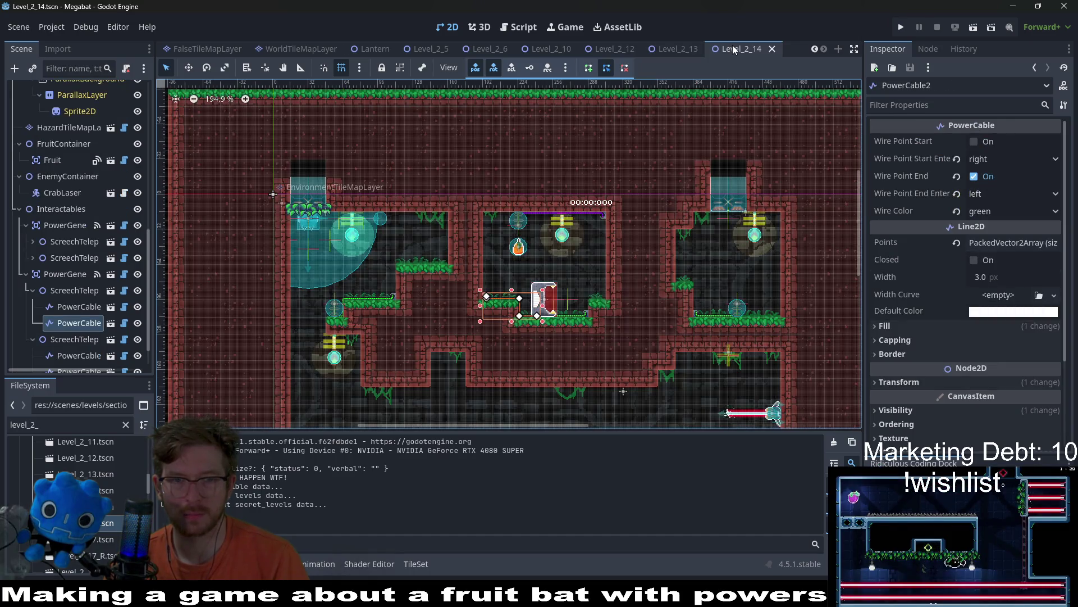
middle_click(733, 49)
middle_click(723, 49)
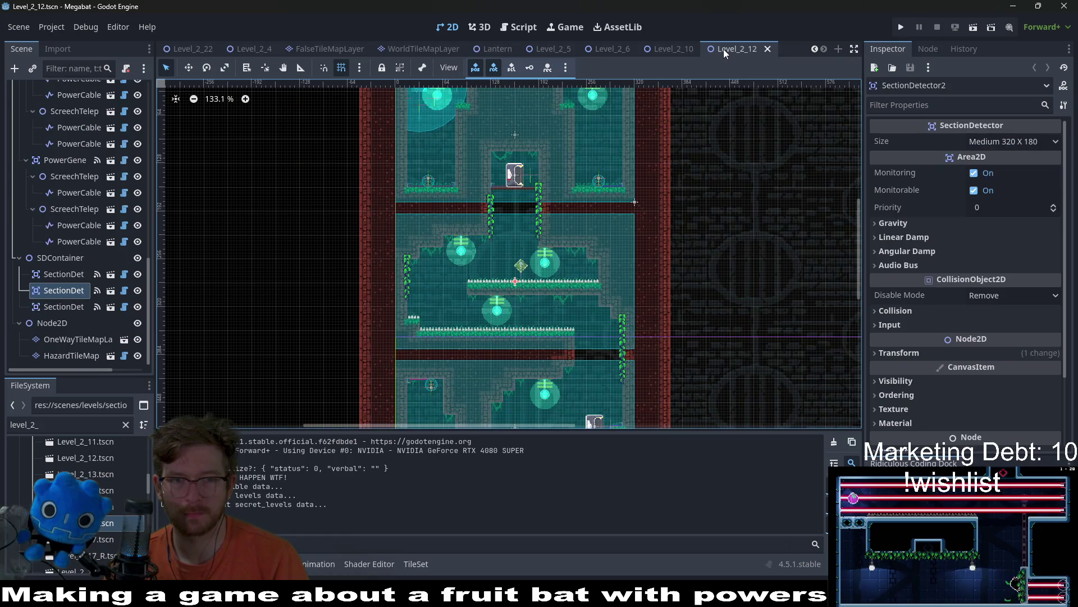
middle_click(724, 48)
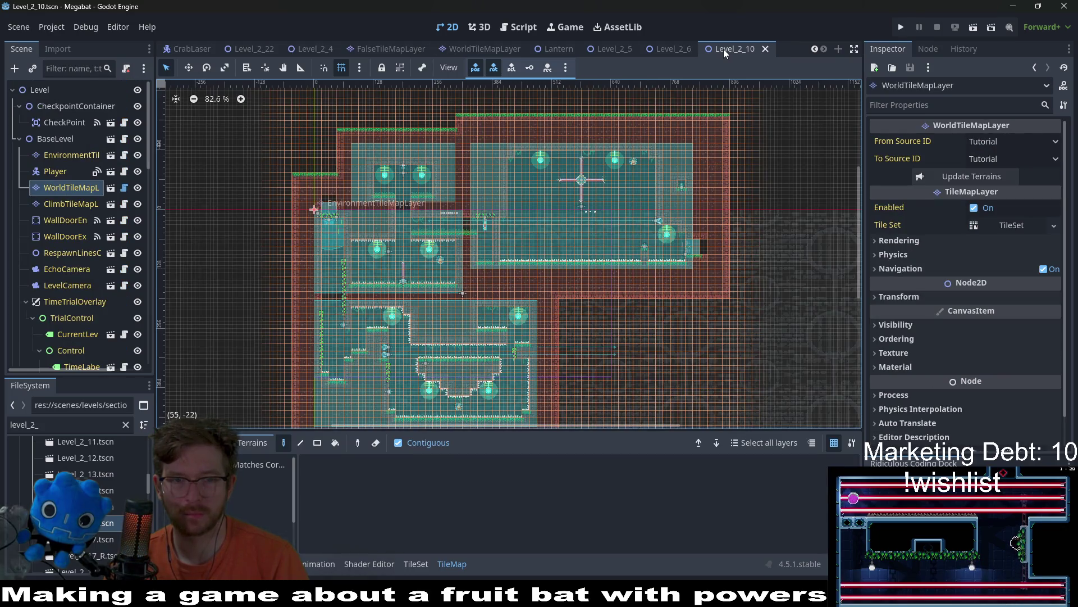
Close the Level_2_10 and Level_2_6 scene tabs, leaving Level_2_5 open.
middle_click(723, 49)
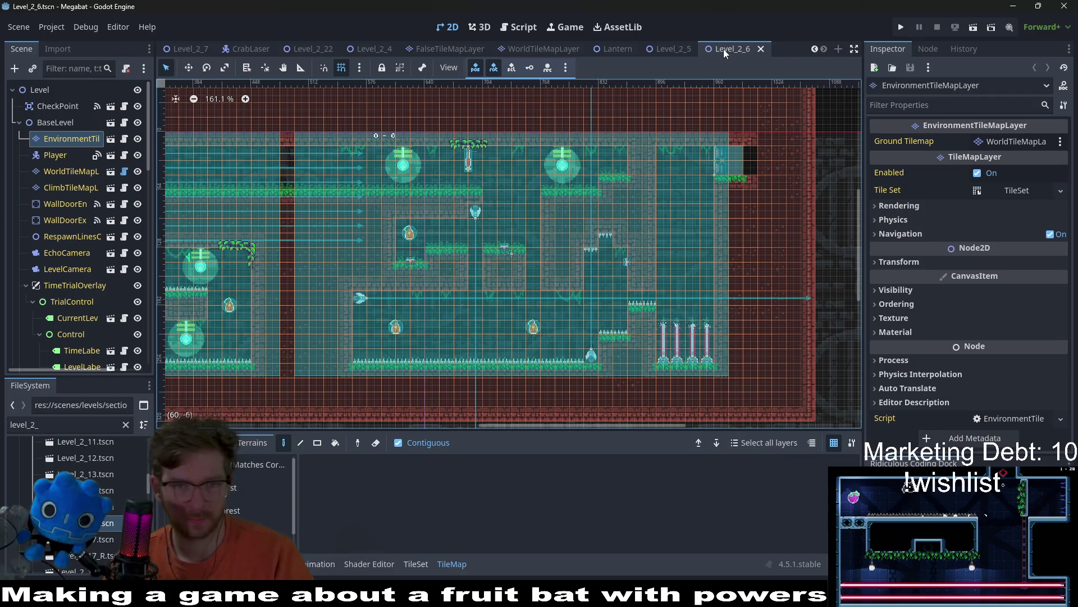
scroll(570, 209, "down", 2)
scroll(570, 209, "up", 3)
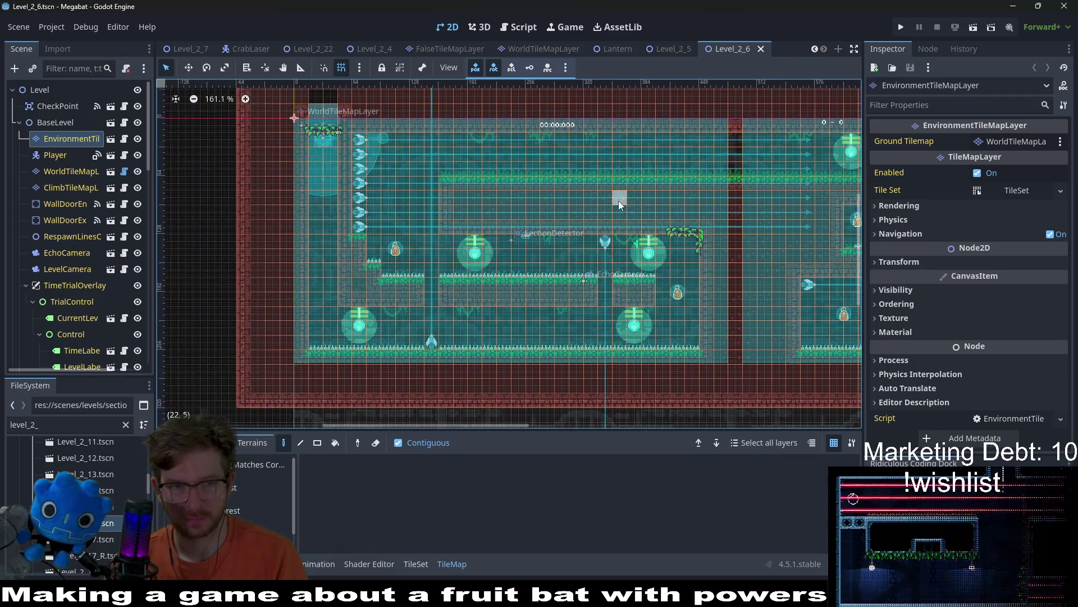
scroll(618, 202, "left", 5)
scroll(728, 200, "down", 4)
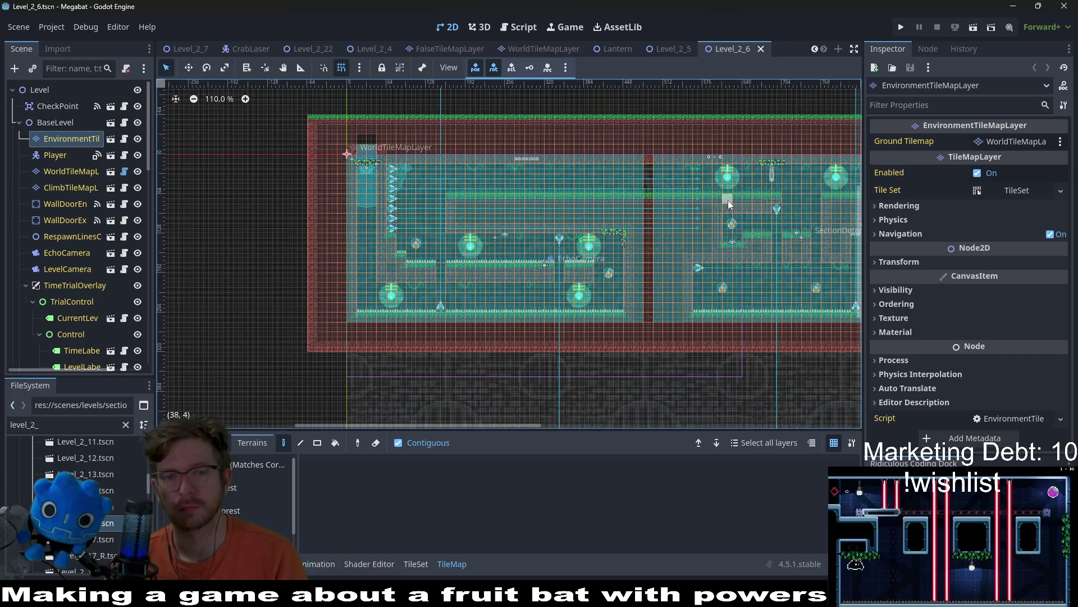
middle_click(744, 53)
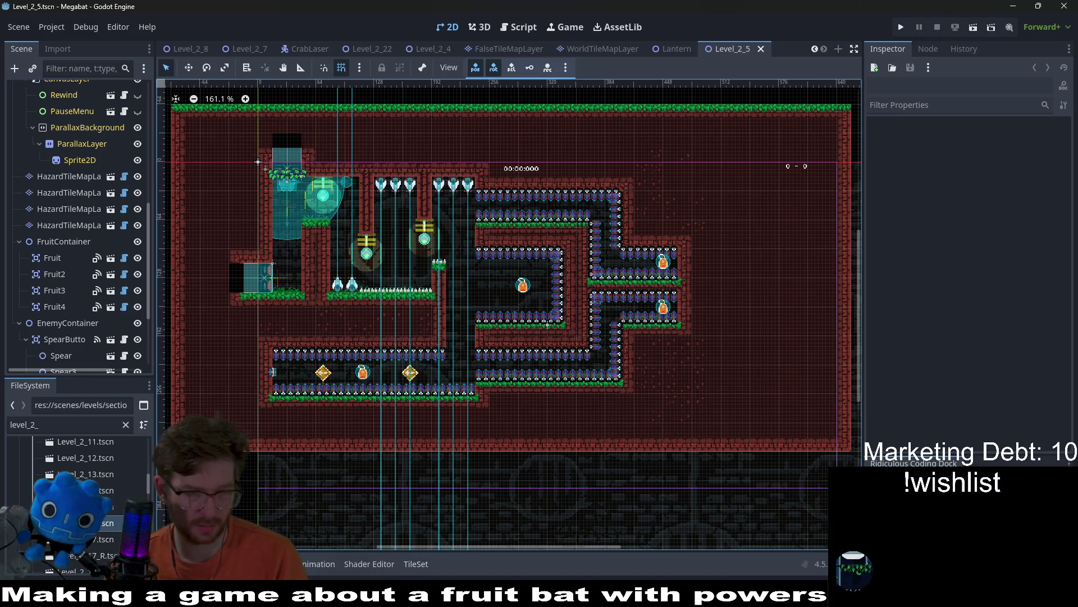
Open Level_2_7 and Level_2_16, pan across Level_2_16, then close its tab.
scroll(103, 480, "up", 3)
double_click(106, 475)
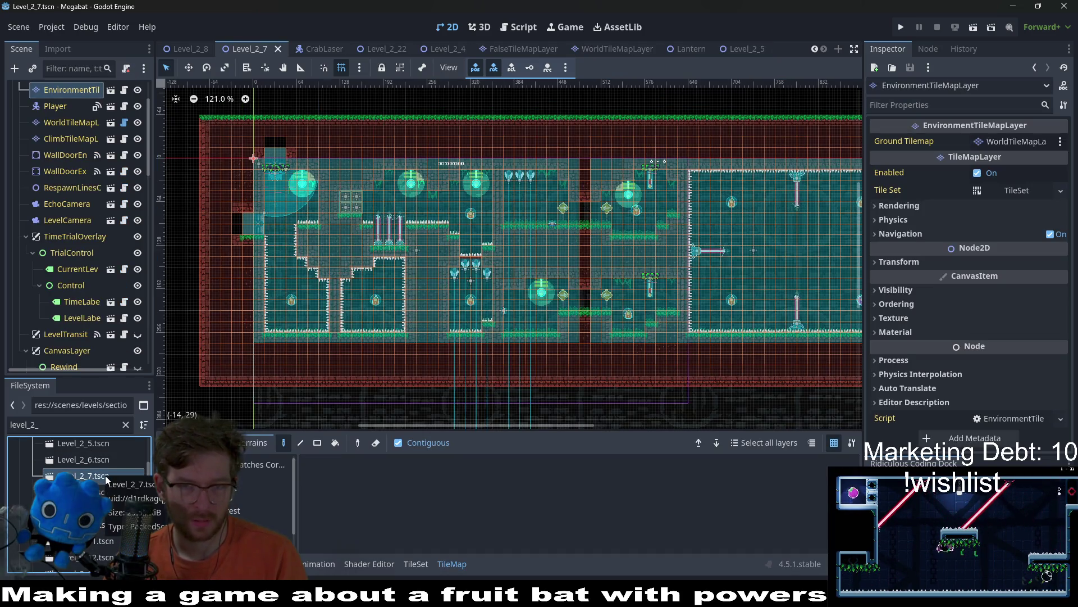
scroll(106, 475, "down", 5)
double_click(90, 440)
scroll(562, 344, "down", 6)
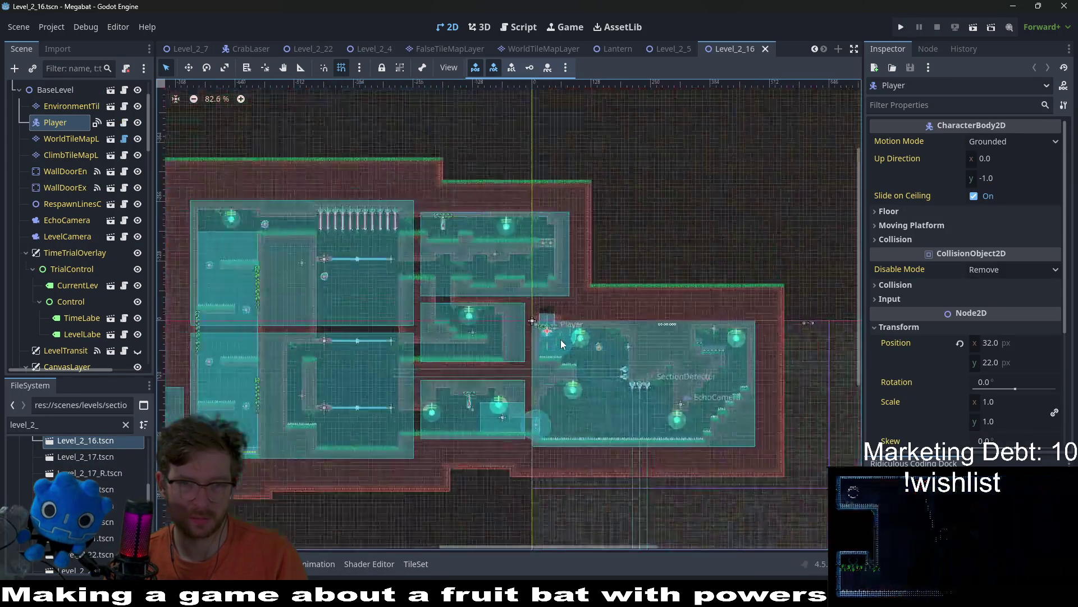
left_click_drag(506, 339, 643, 310)
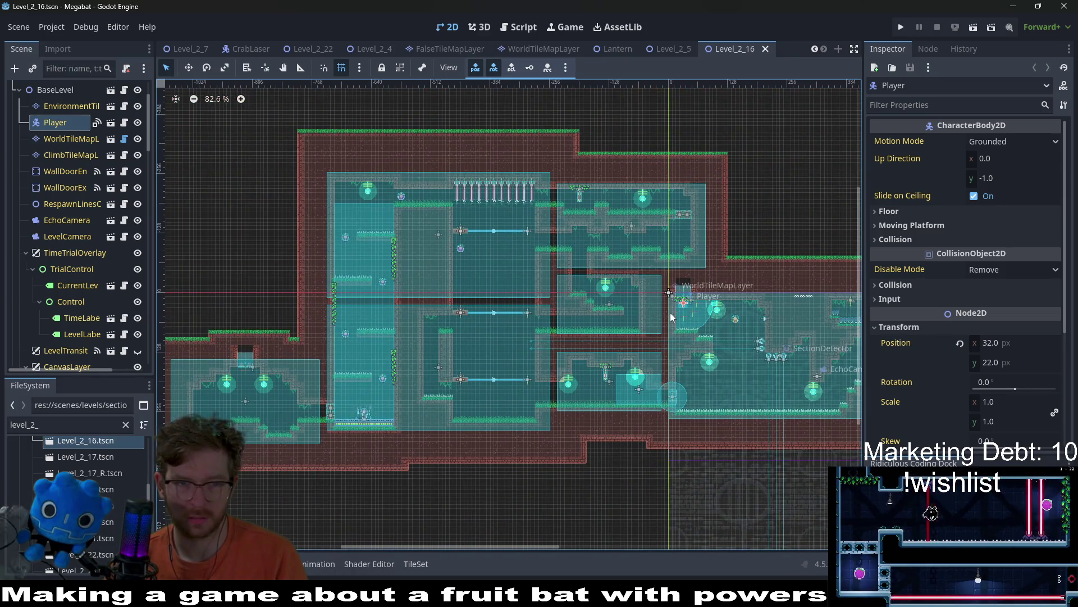
middle_click(747, 52)
Open Level_2_17 to review it, then open Level_2_17_R.
double_click(110, 456)
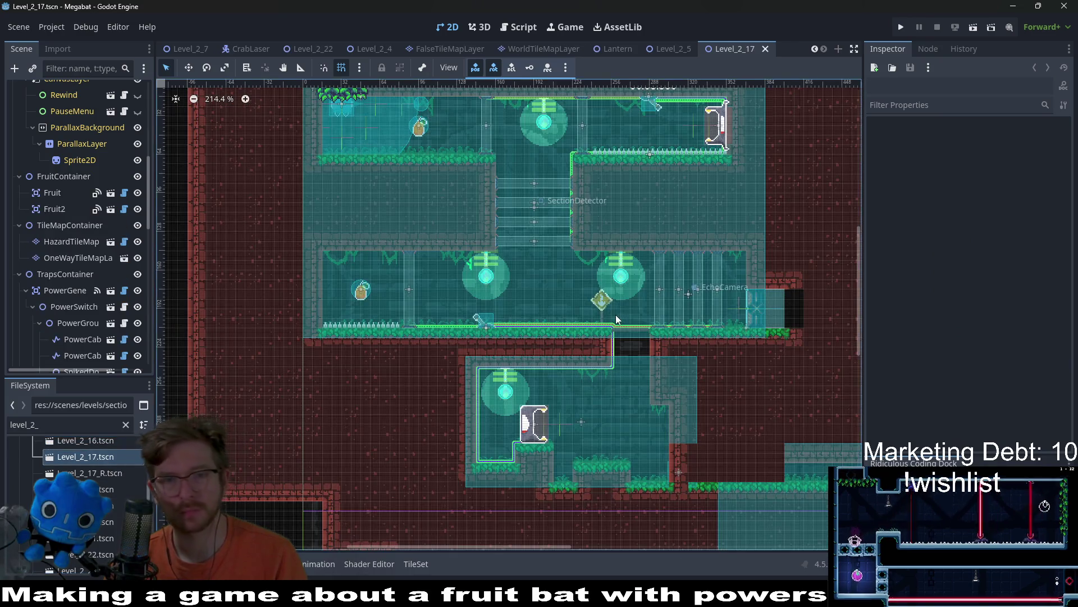
scroll(502, 286, "up", 3)
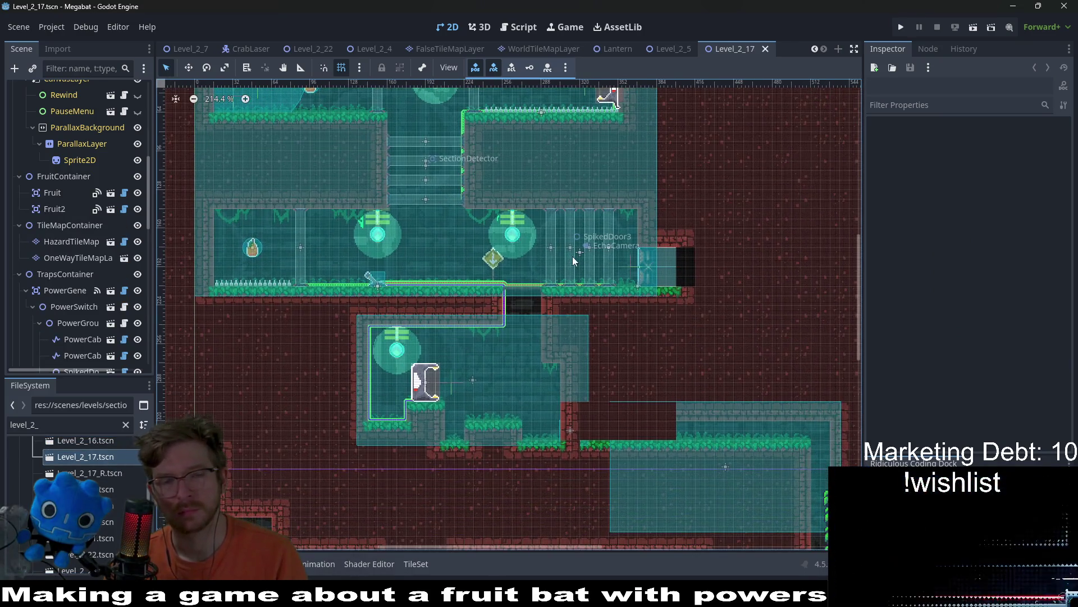
scroll(568, 262, "up", 1)
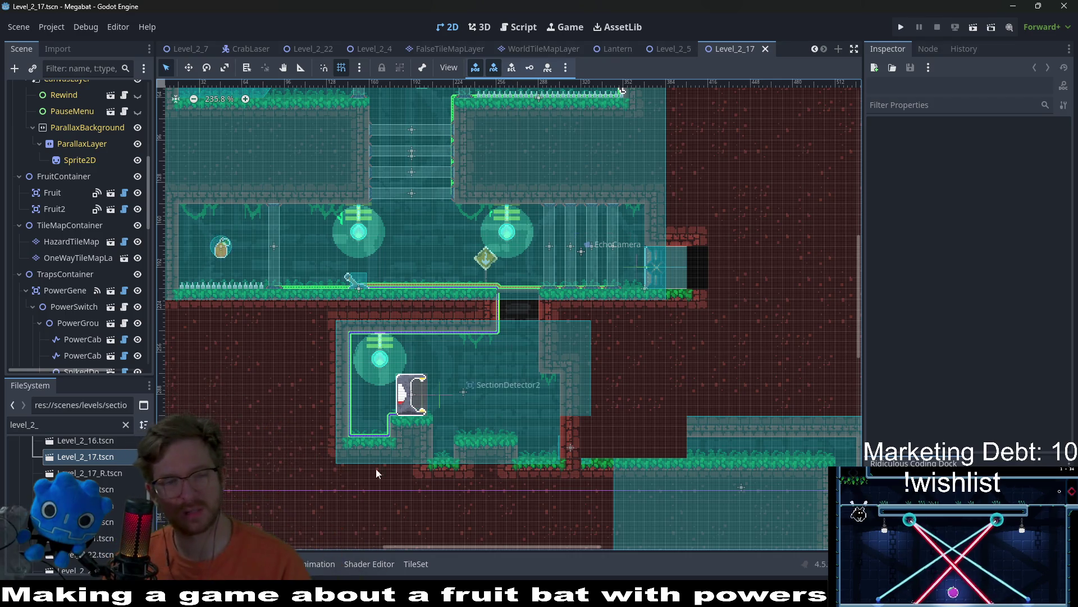
double_click(112, 473)
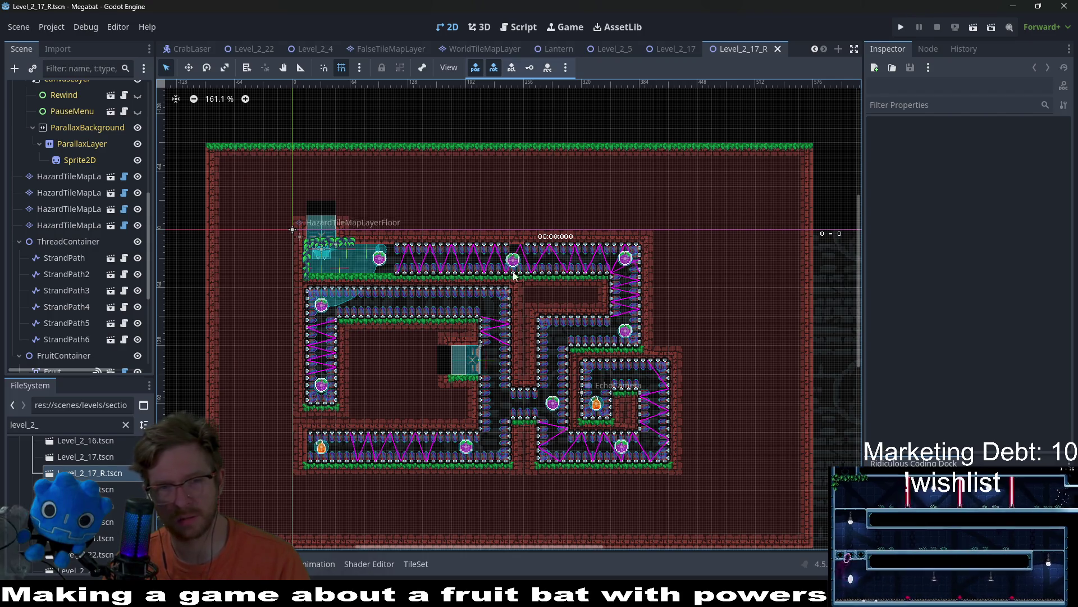
Select HazardTileMapLayerCeiling in the Scene tree and show its scene tiles palette.
scroll(534, 247, "up", 5)
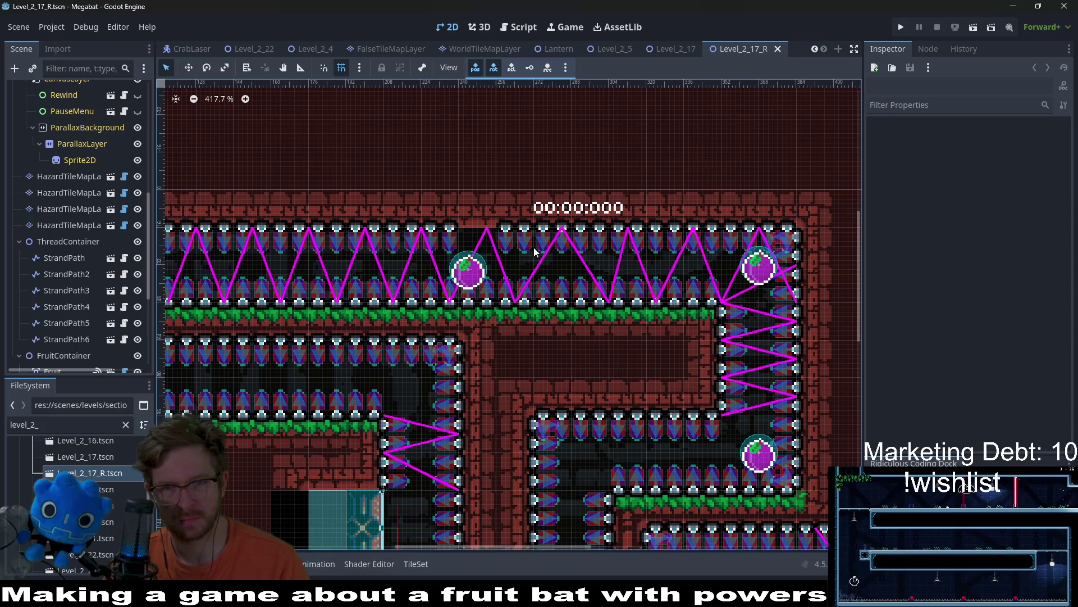
scroll(470, 225, "down", 5)
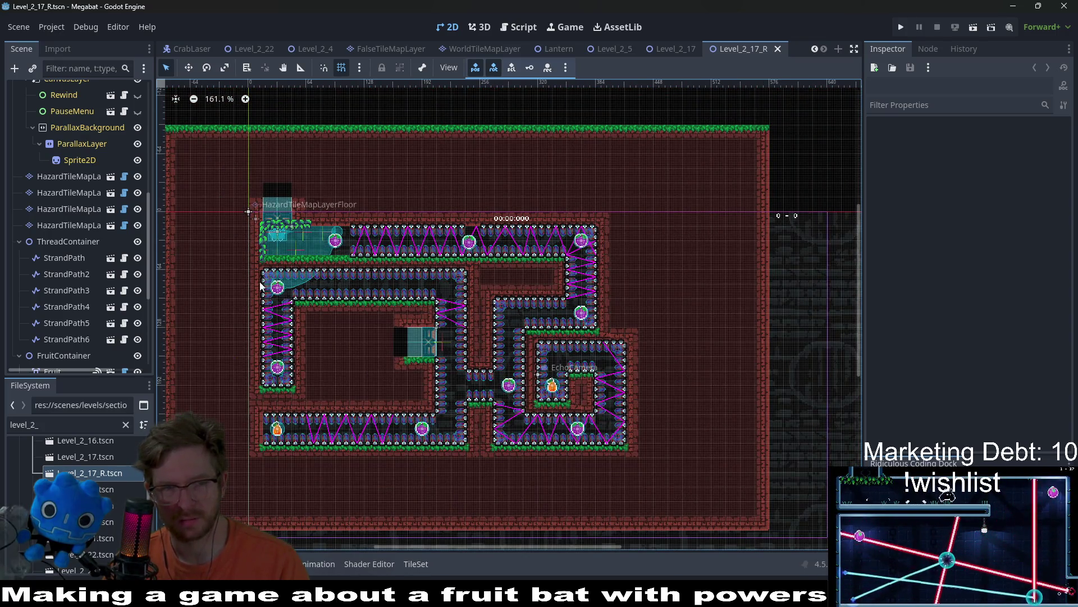
scroll(66, 315, "down", 5)
scroll(66, 316, "up", 6)
scroll(66, 315, "down", 1)
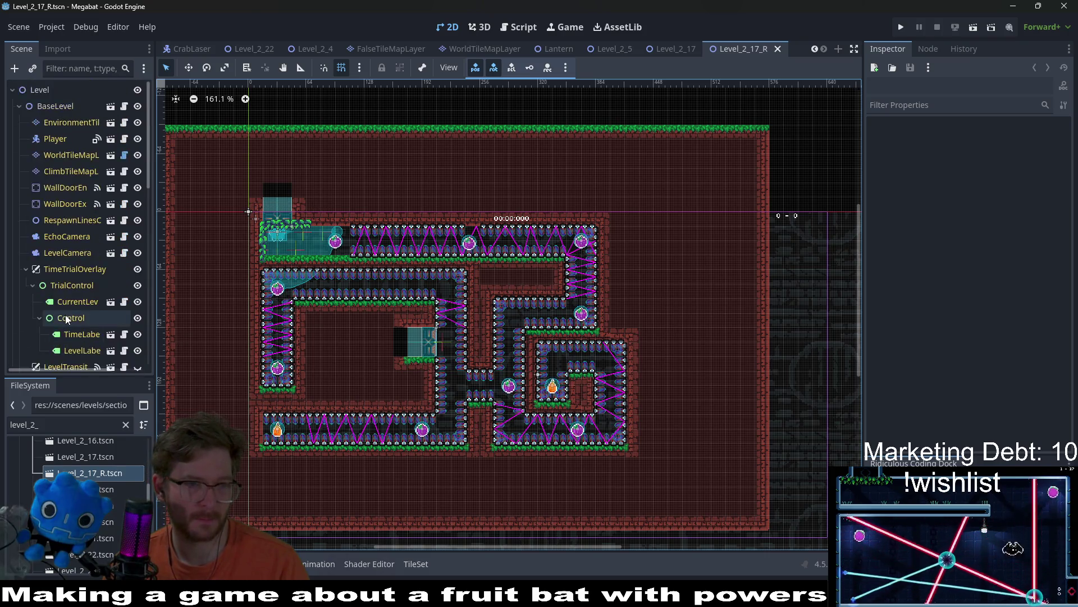
left_click(76, 216)
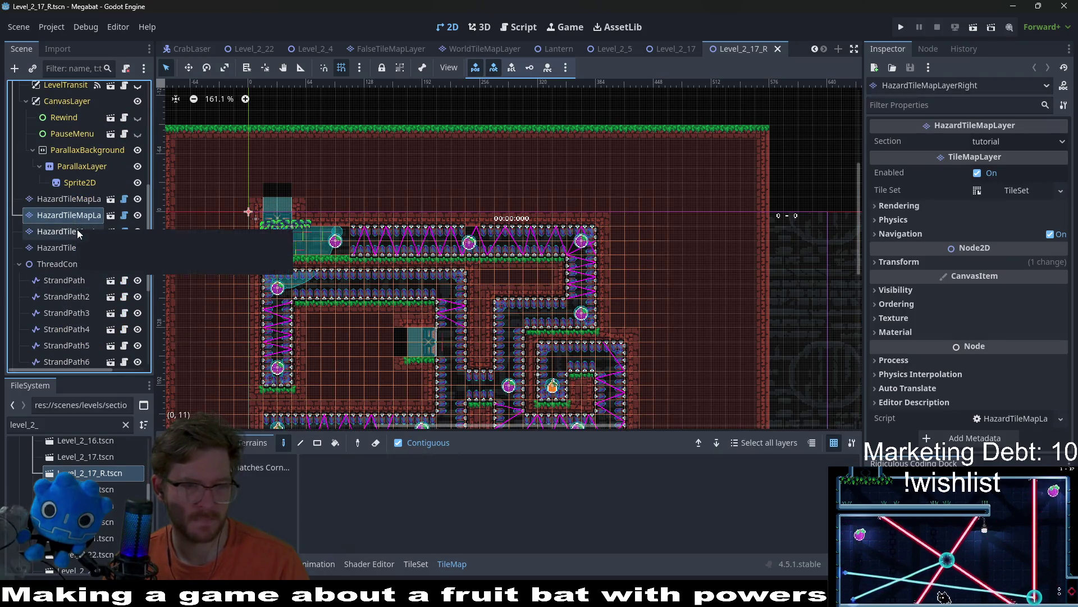
left_click(78, 232)
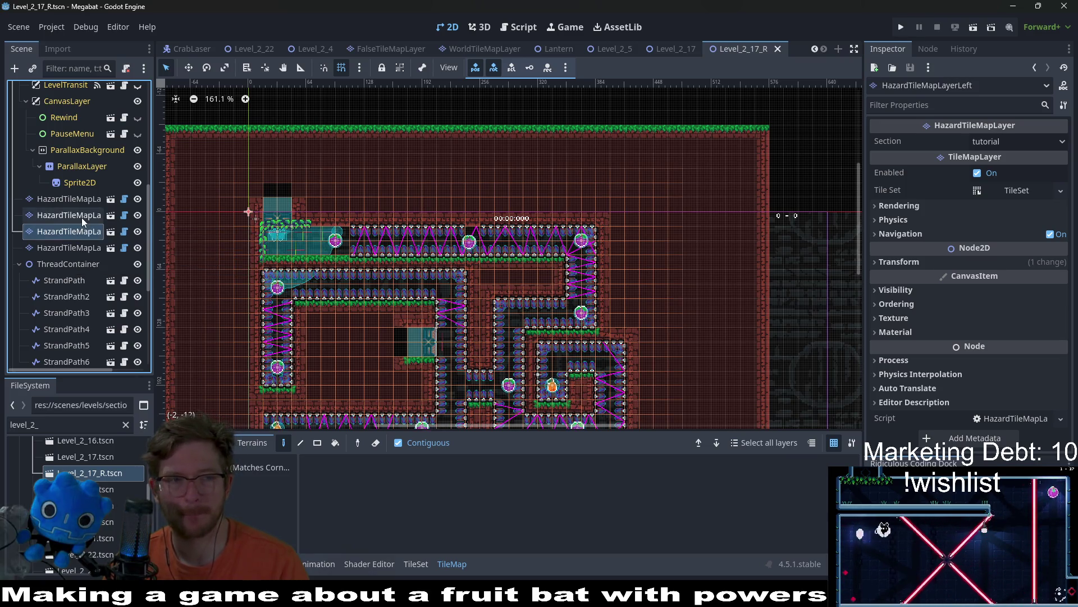
left_click(82, 217)
left_click(81, 241)
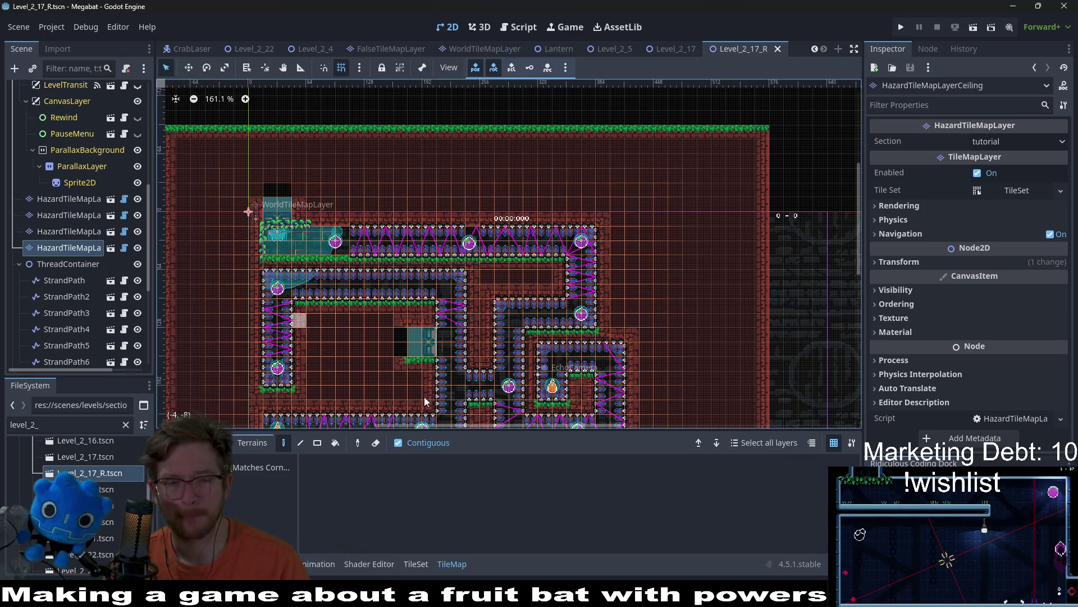
left_click(182, 442)
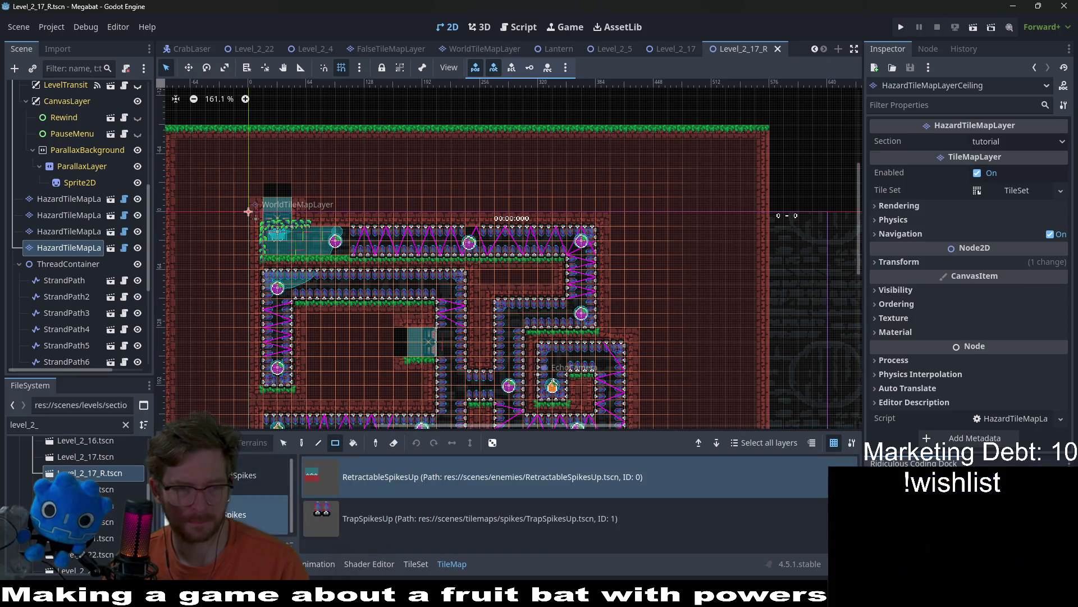
Paint a TrapSpikesUp tile on the ceiling hazard layer and save Level_2_17_R.
left_click(477, 518)
left_click(474, 231)
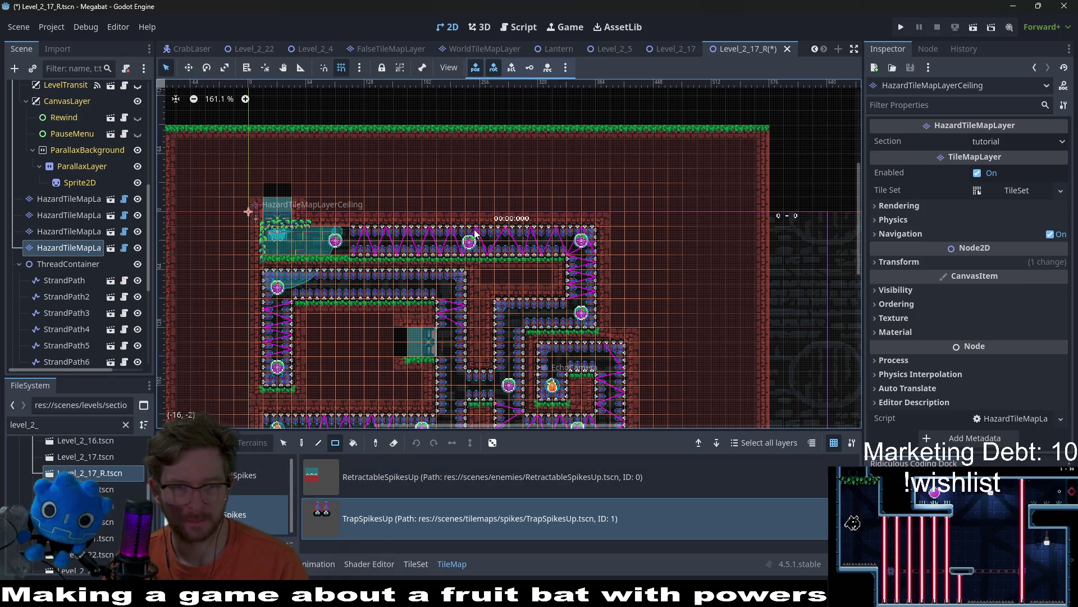
key("ctrl+s")
Run Level_2_17_R as the current scene to play-test it.
scroll(504, 292, "up", 1)
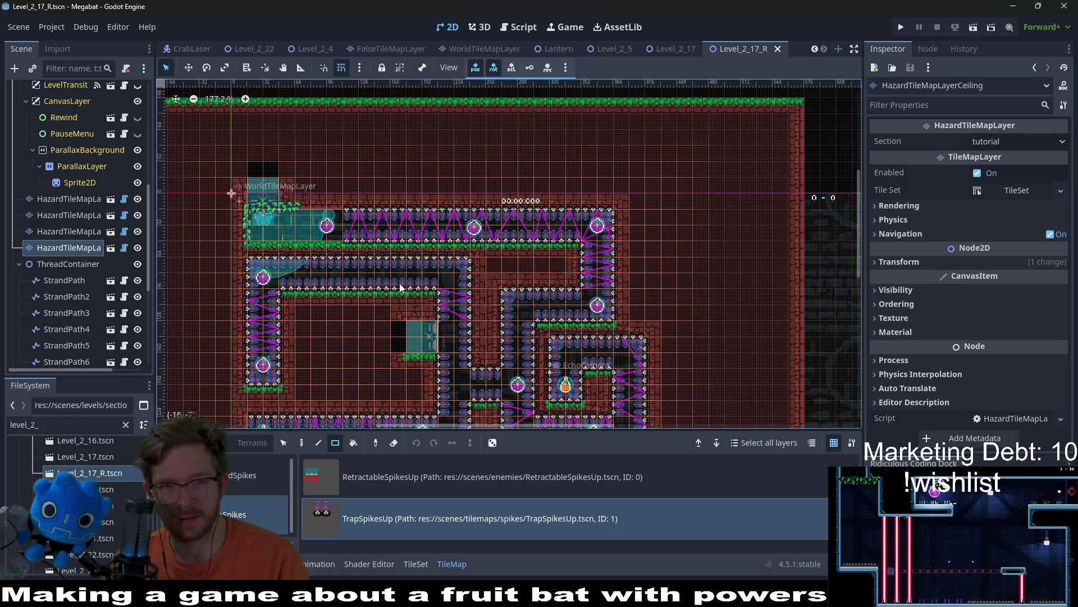
left_click_drag(503, 293, 588, 212)
left_click(973, 27)
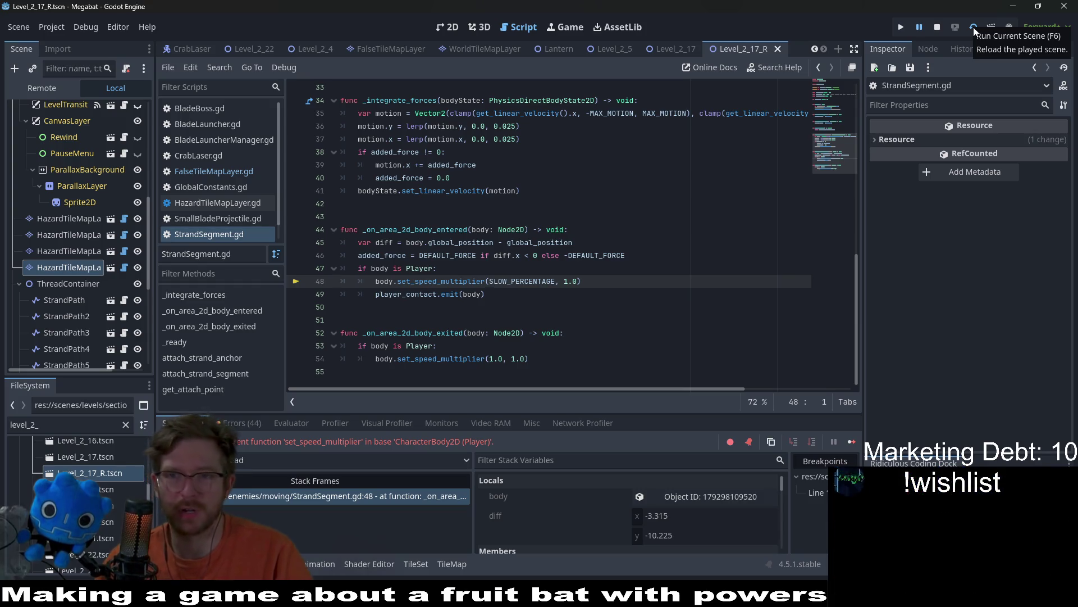
Restart, then stop the running game and return to the 2D layout view.
left_click(973, 29)
left_click(942, 29)
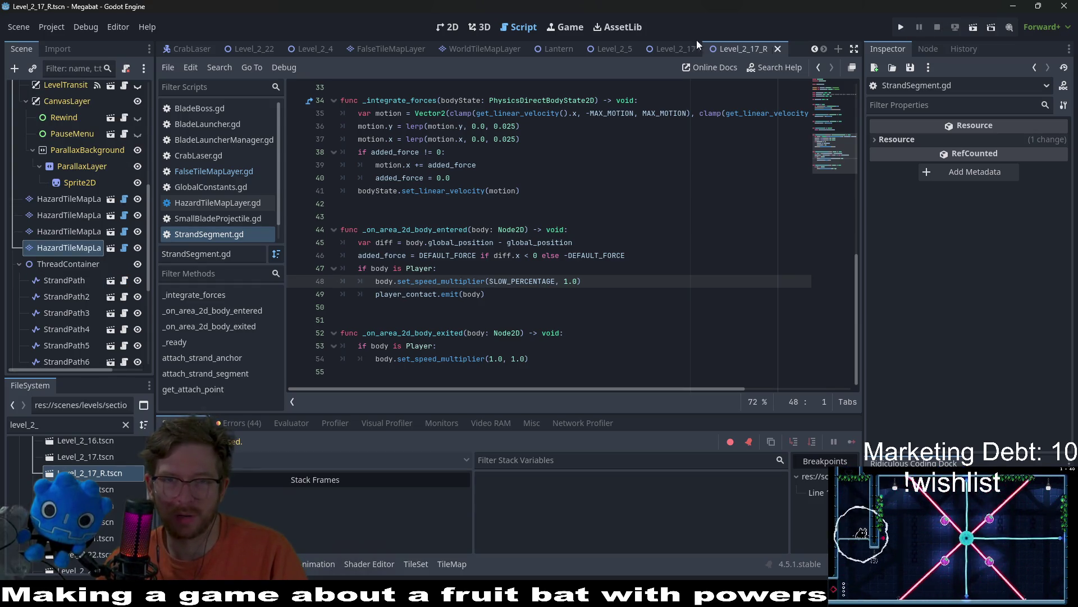
left_click(453, 29)
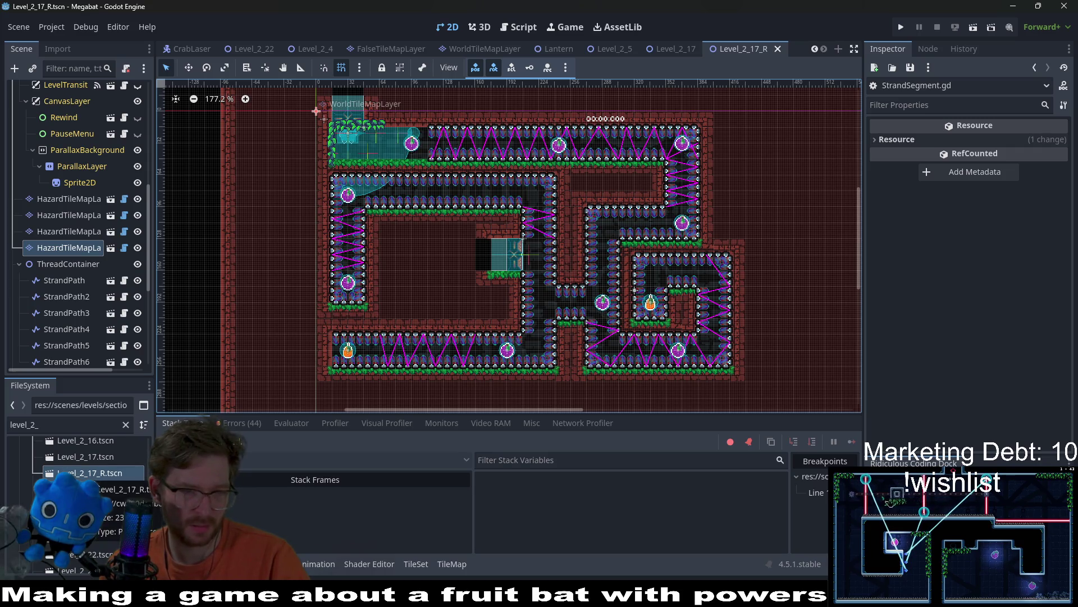
Close the Level_2_17_R tab and open Level_2_18.
left_click(778, 49)
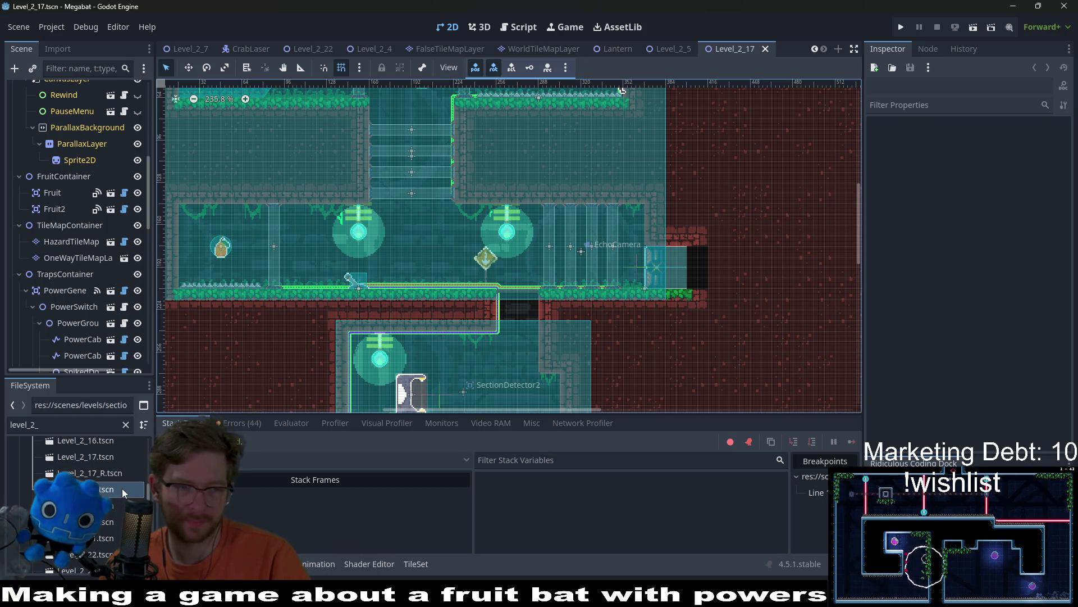
double_click(123, 487)
scroll(606, 313, "down", 3)
Switch to the Level_2_22 tab, then open Level_2_23 from FileSystem.
left_click(254, 48)
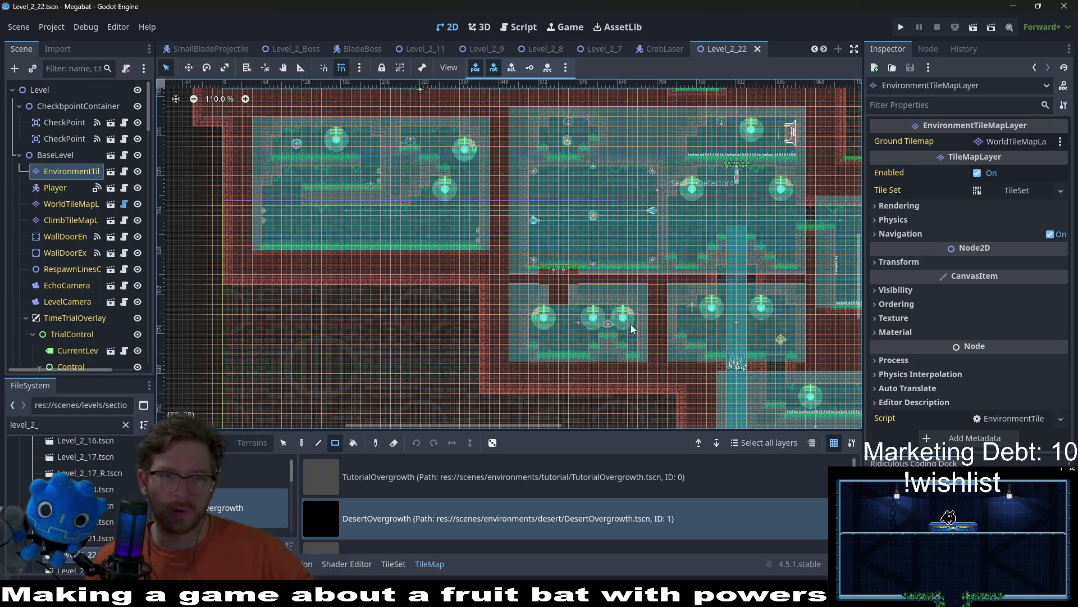
scroll(672, 312, "right", 5)
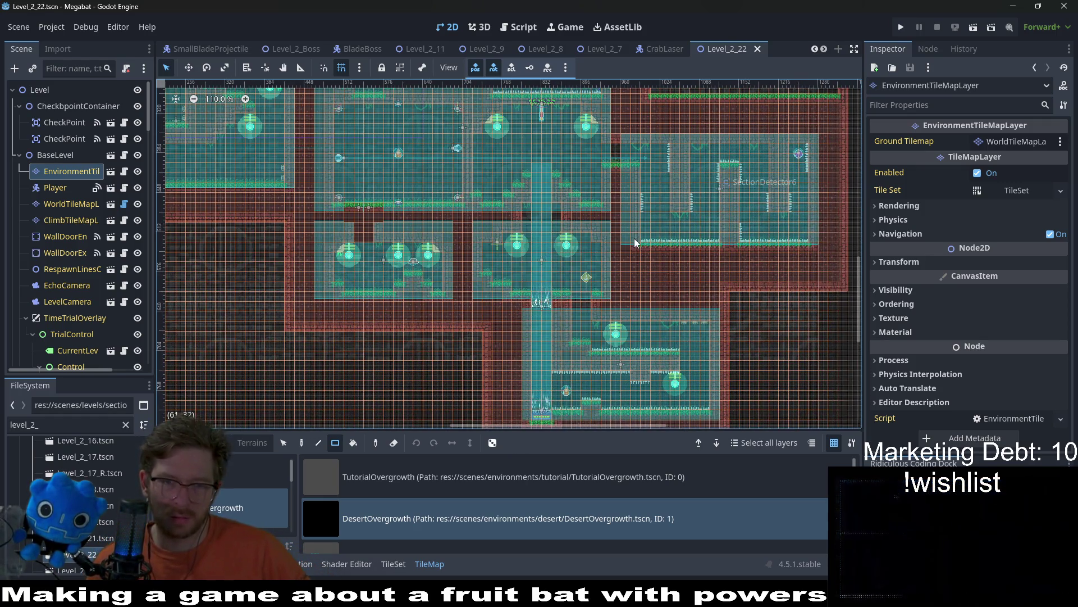
scroll(666, 196, "down", 2)
scroll(98, 540, "down", 1)
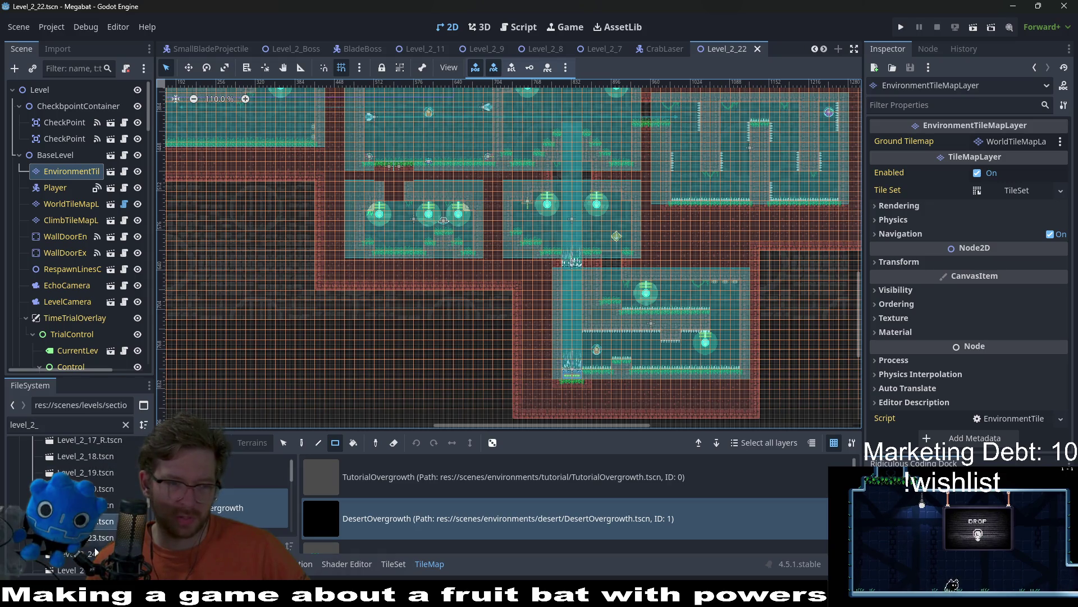
double_click(99, 542)
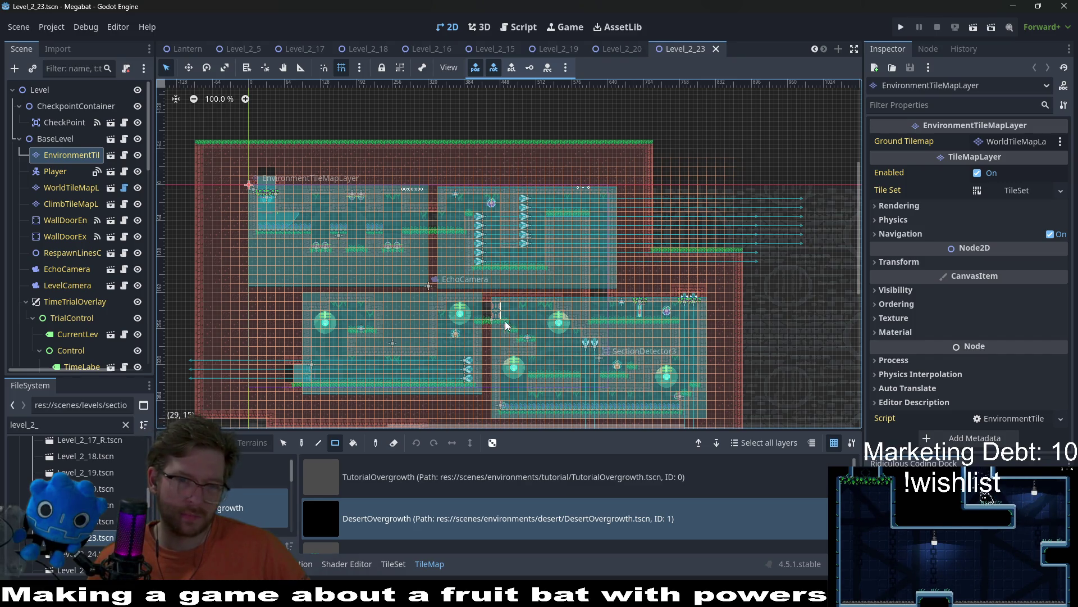
scroll(494, 315, "up", 10)
scroll(492, 317, "up", 3)
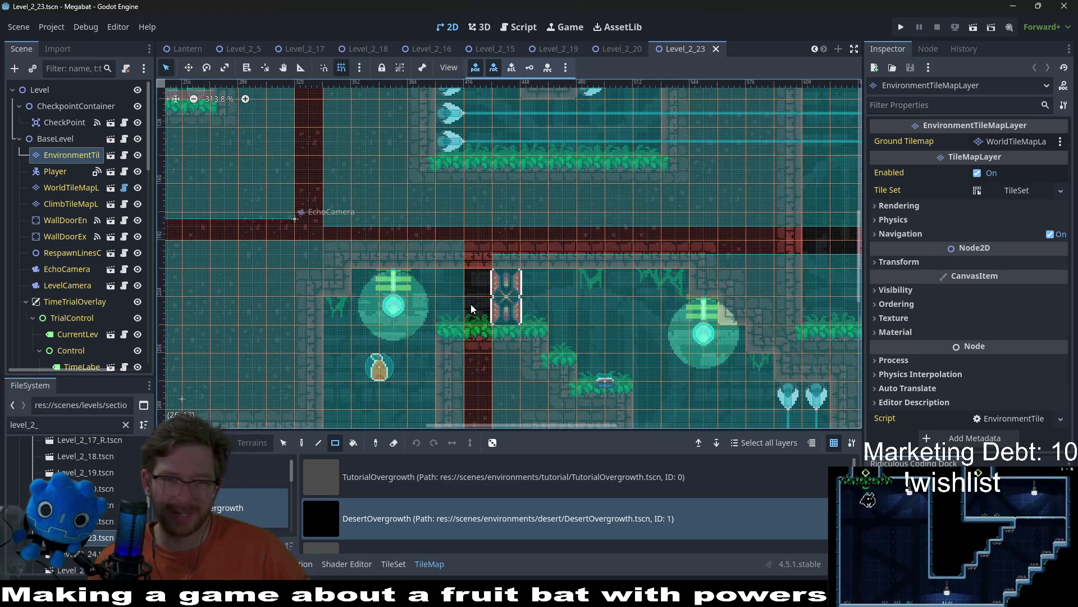
scroll(505, 308, "down", 2)
scroll(76, 245, "down", 10)
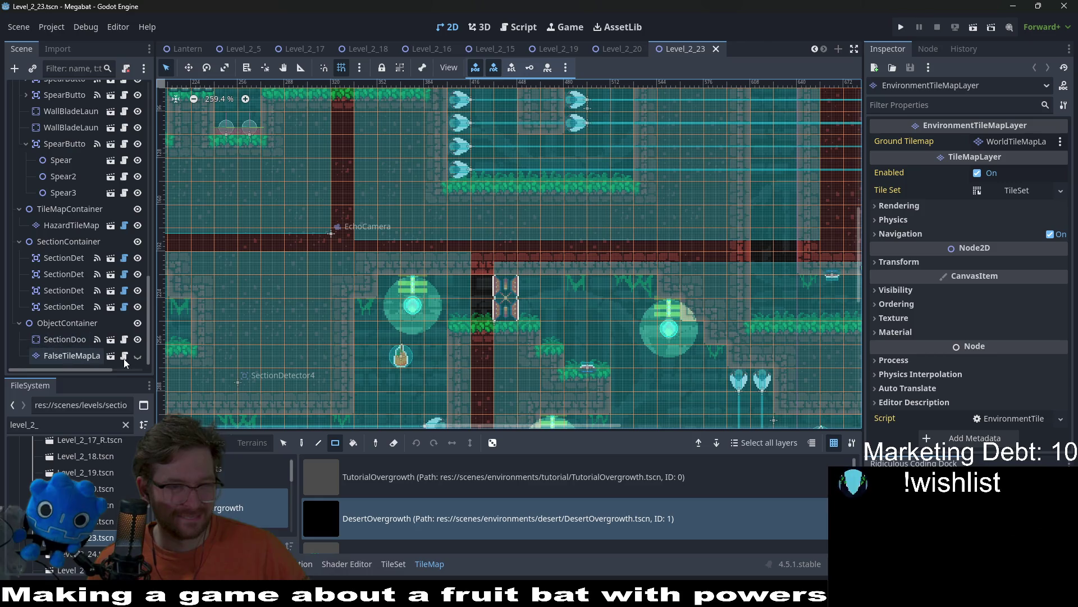
left_click(140, 355)
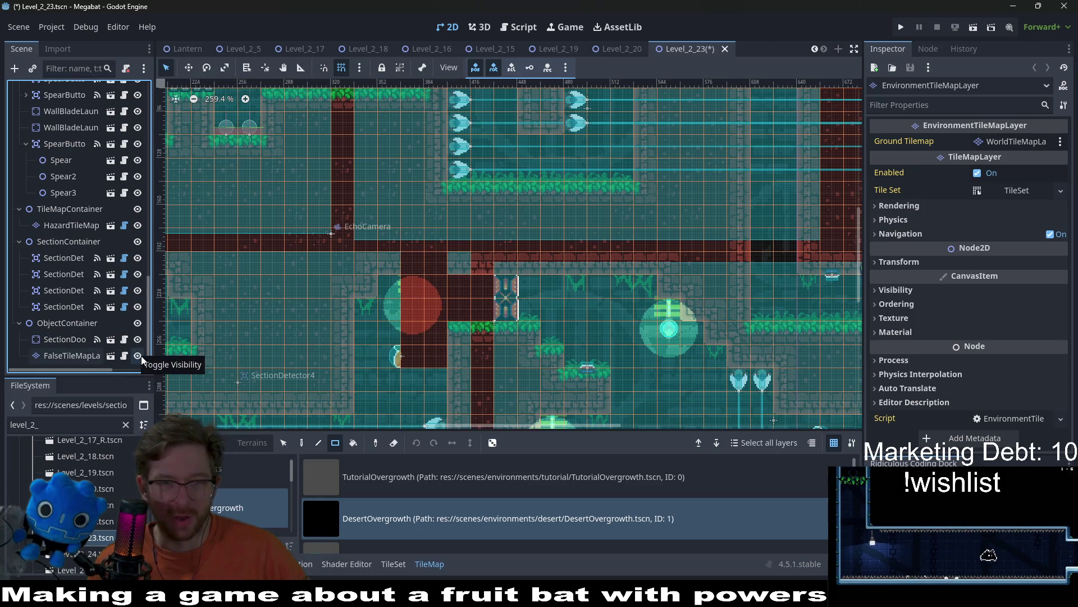
left_click(140, 355)
scroll(566, 311, "down", 8)
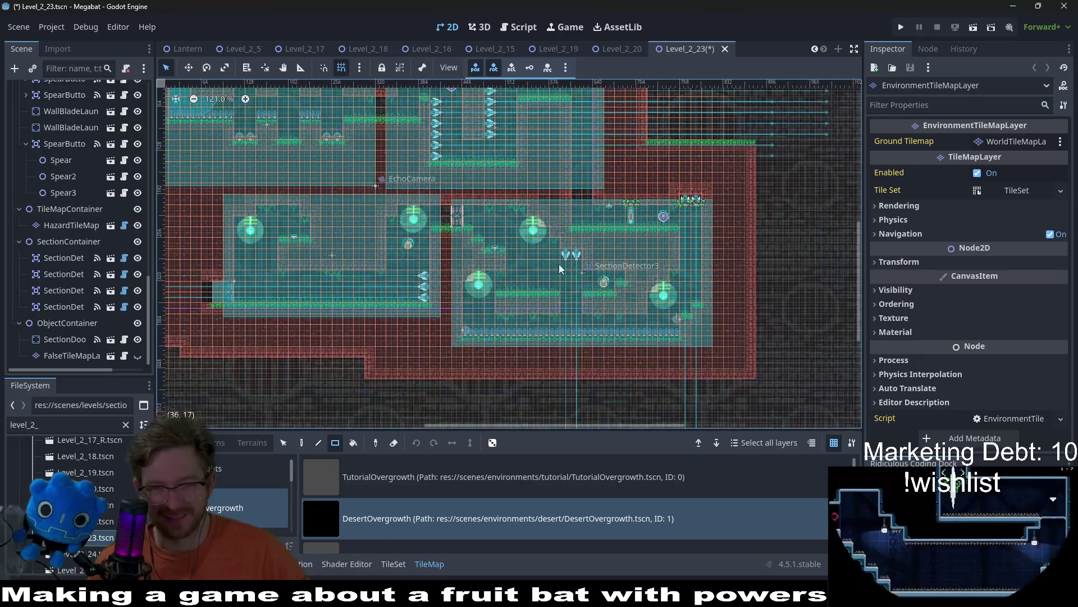
left_click_drag(550, 243, 572, 306)
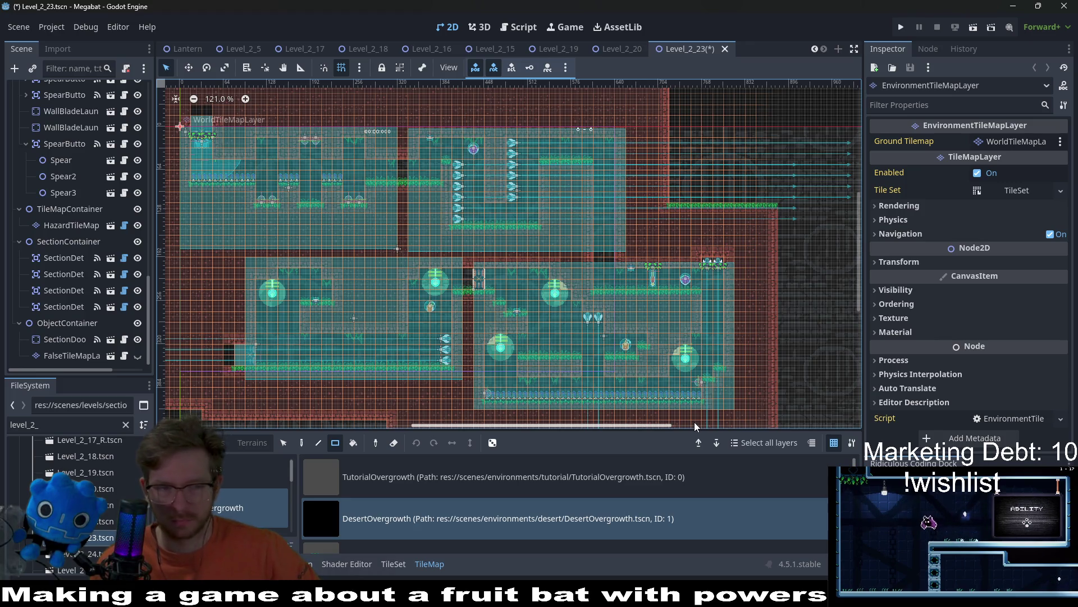
Open Level_2_24 and look over its layout.
double_click(94, 555)
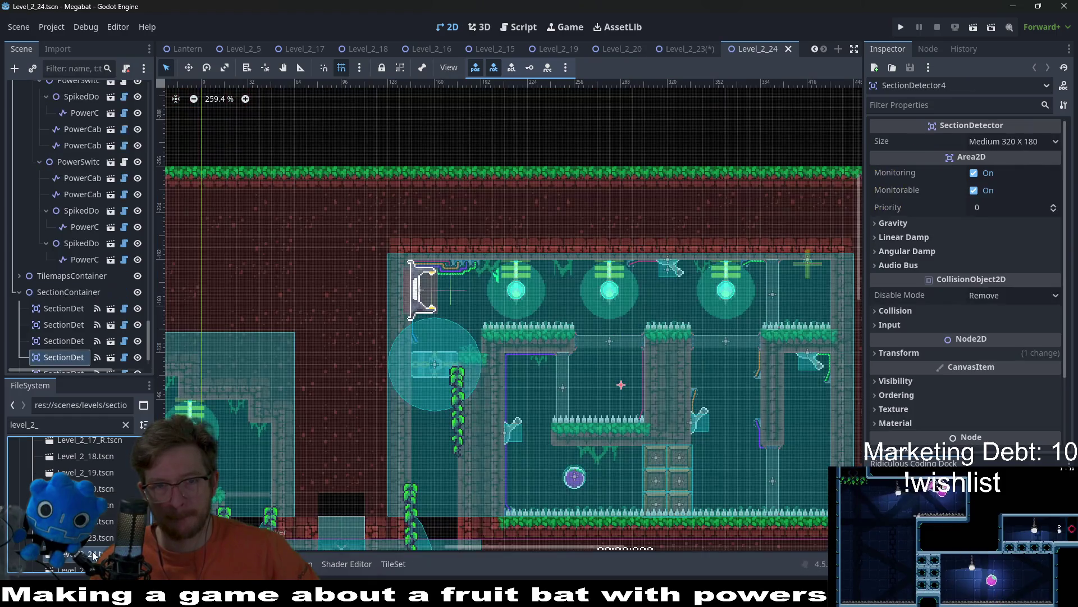
scroll(480, 355, "down", 6)
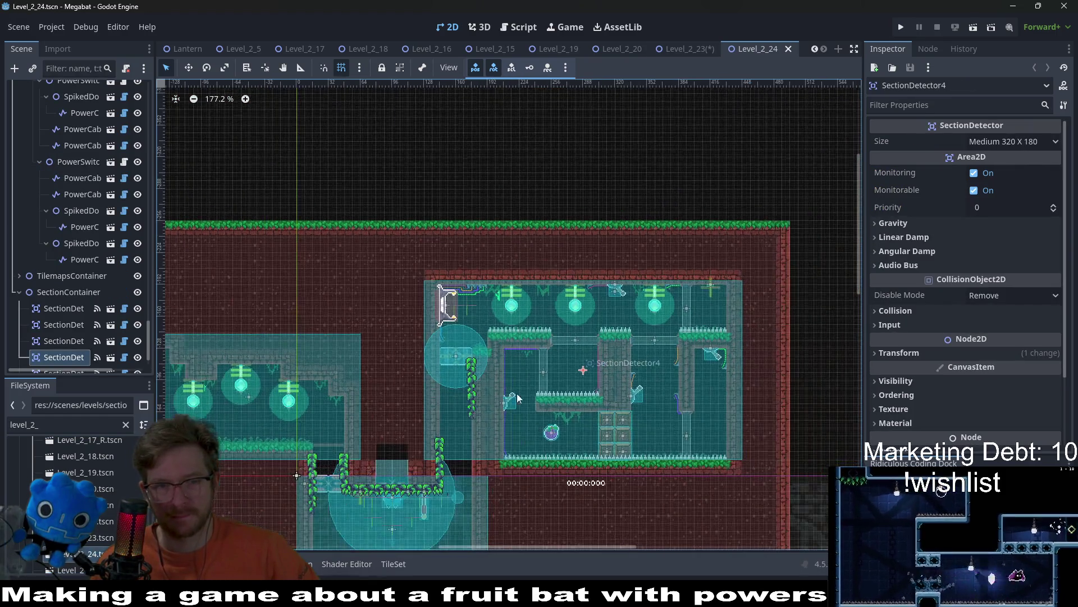
scroll(521, 389, "up", 4)
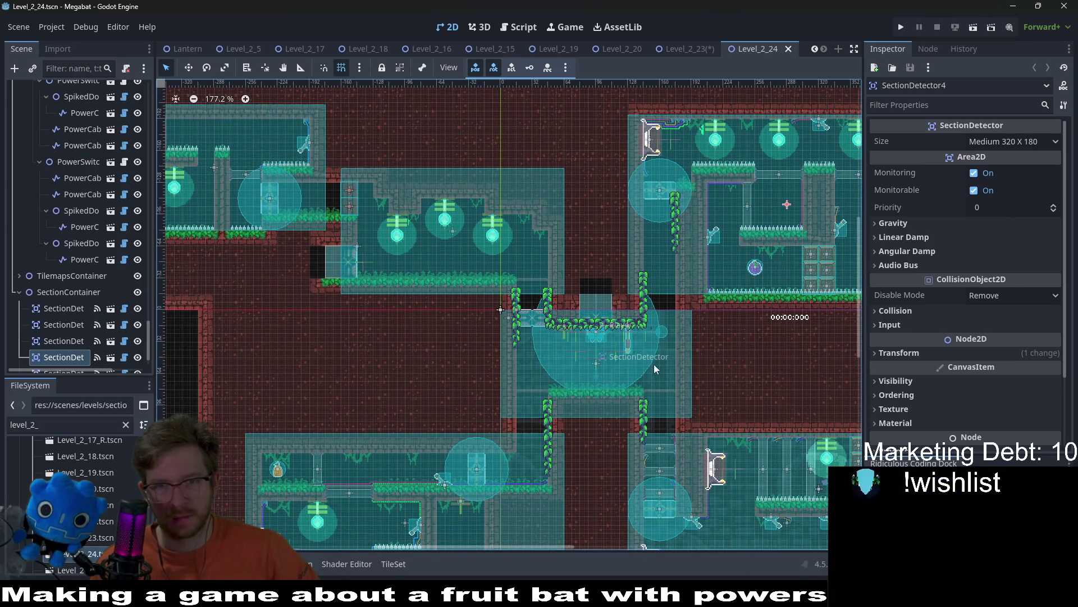
scroll(618, 366, "down", 2)
scroll(515, 429, "up", 2)
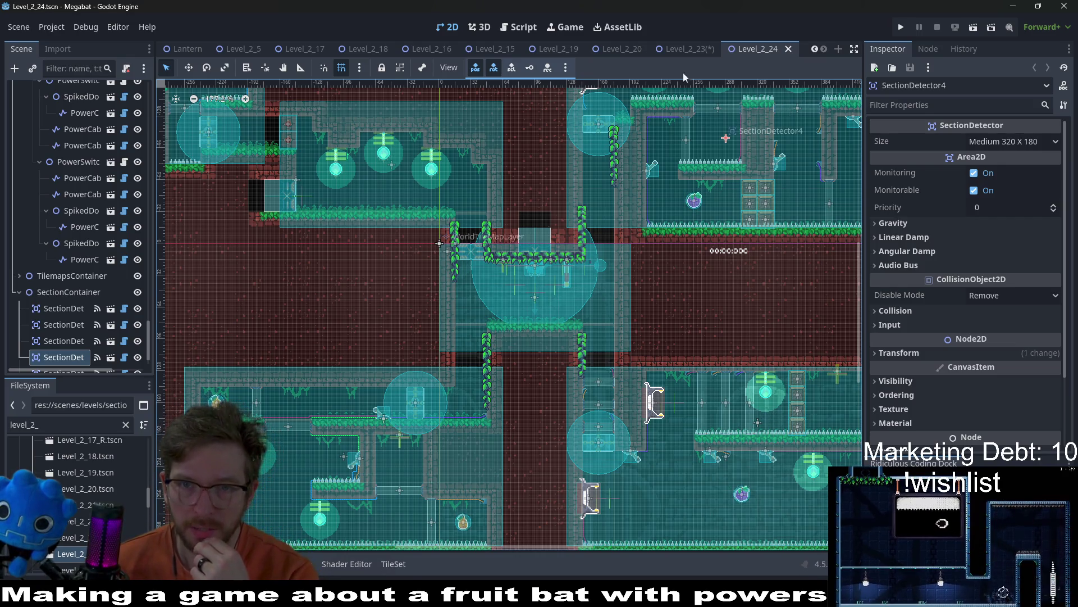
Save Level_2_23, review Level_2_24 again, then reopen Level_2_23.
left_click(684, 49)
key("ctrl+s")
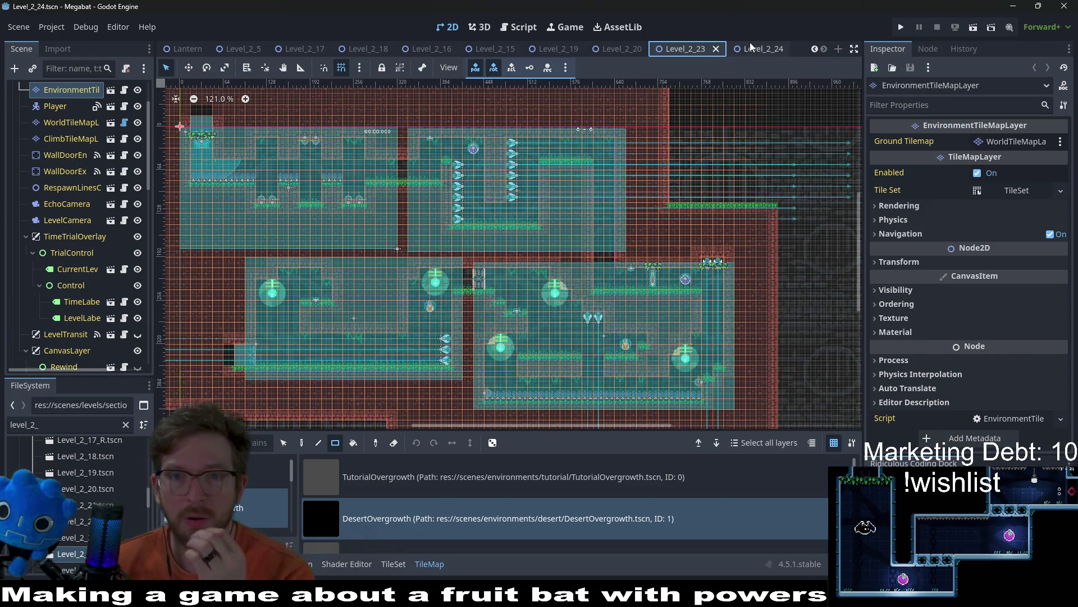
key("ctrl+Tab")
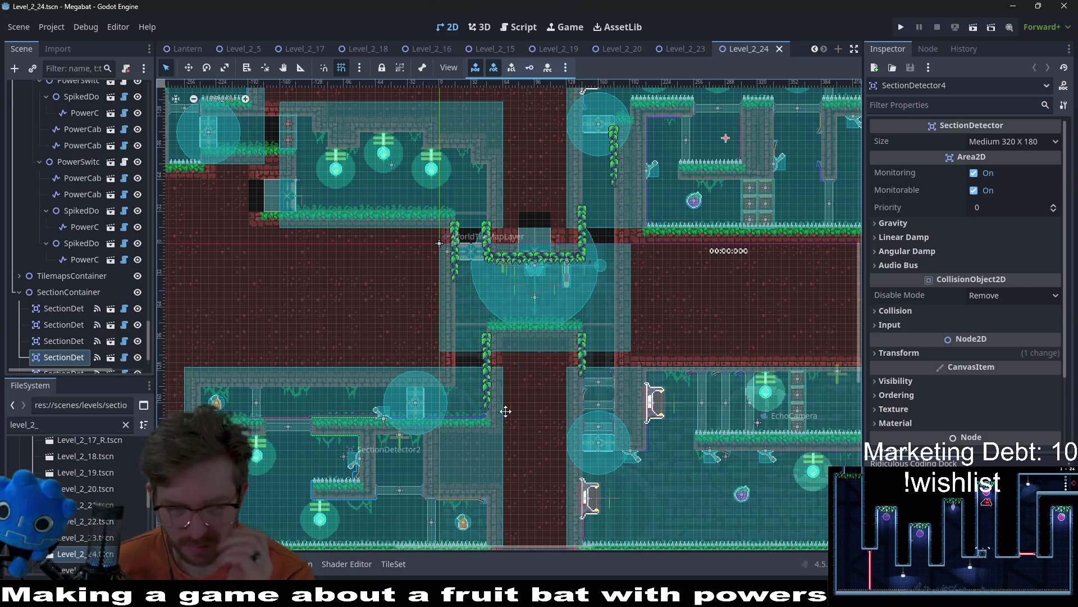
scroll(564, 375, "down", 2)
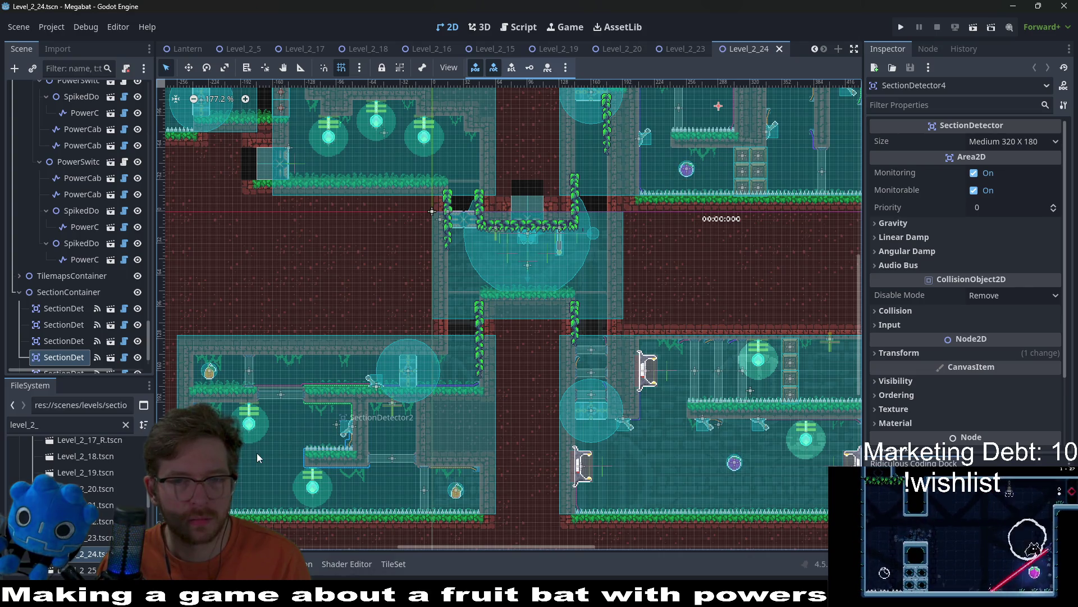
double_click(89, 538)
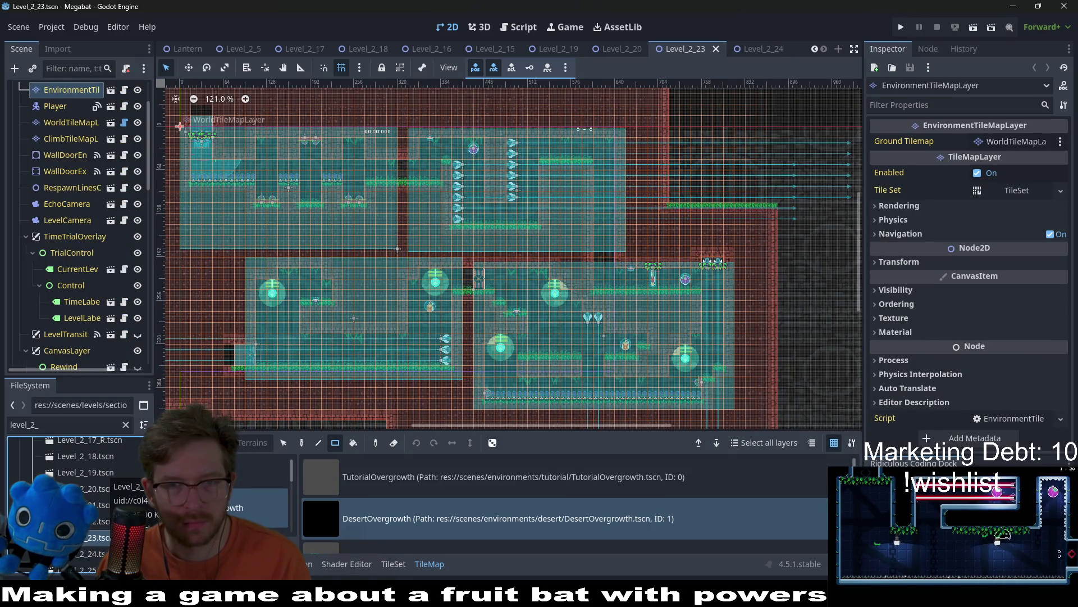
Inspect Level_2_22, Level_2_18, Level_2_19 and Level_2_24 in turn, ending back on Level_2_18.
double_click(96, 521)
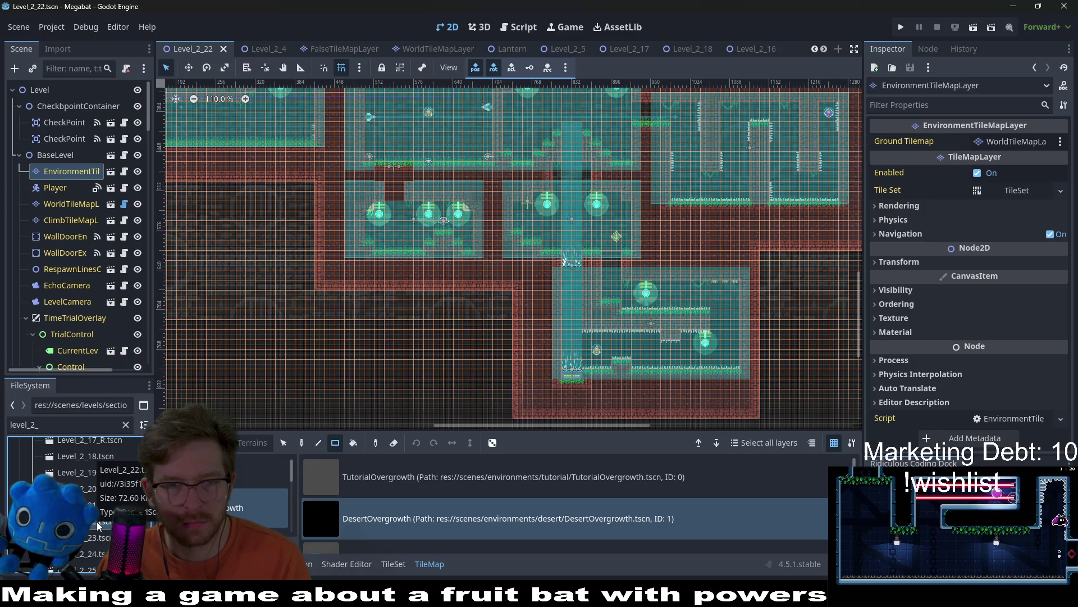
scroll(487, 352, "up", 5)
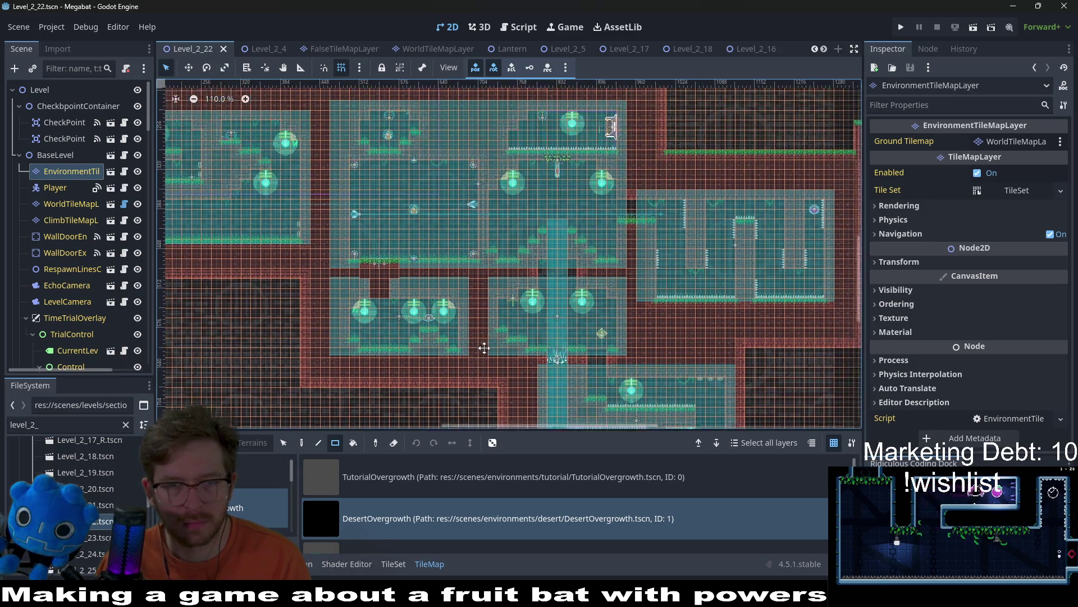
left_click_drag(487, 353, 570, 338)
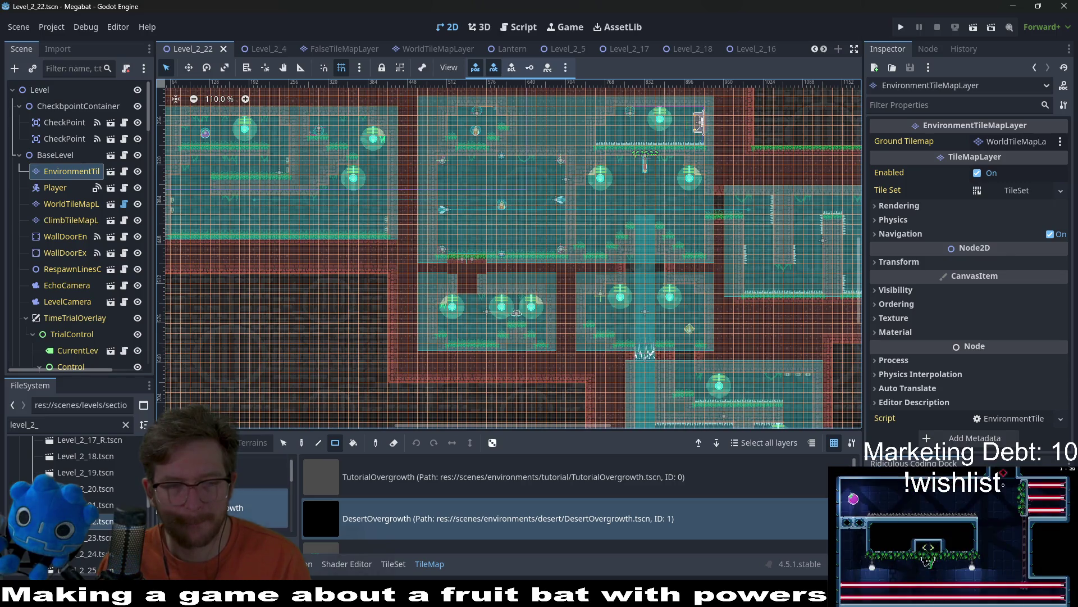
double_click(100, 460)
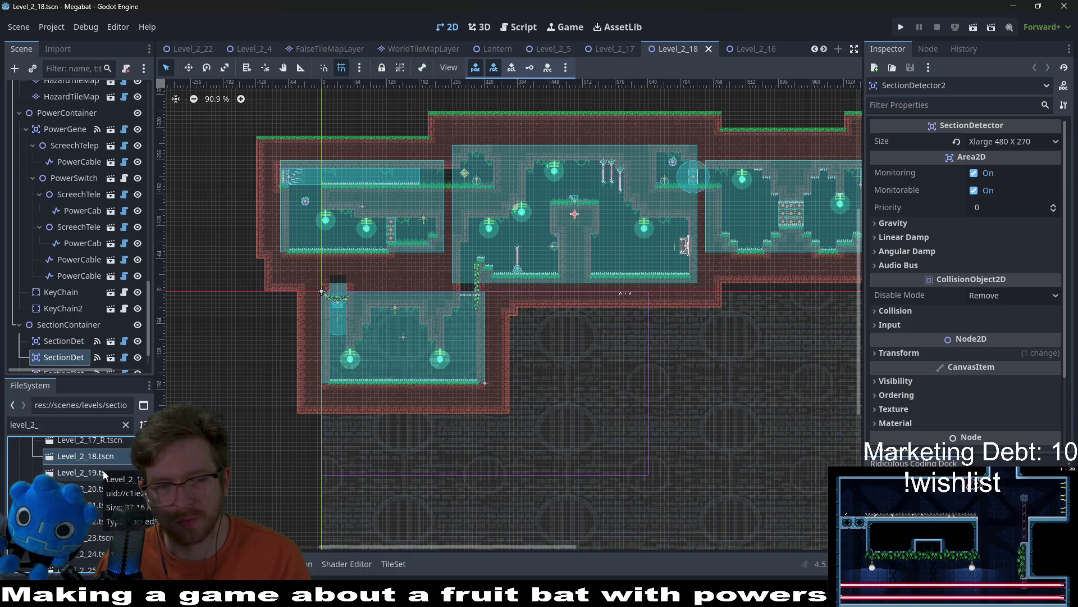
double_click(103, 473)
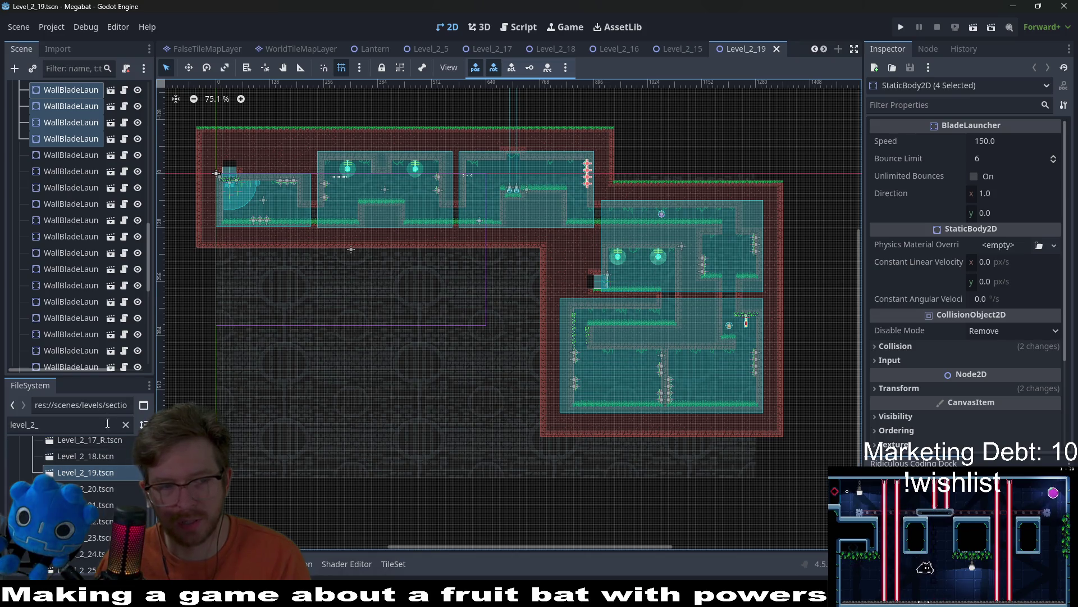
scroll(97, 495, "down", 2)
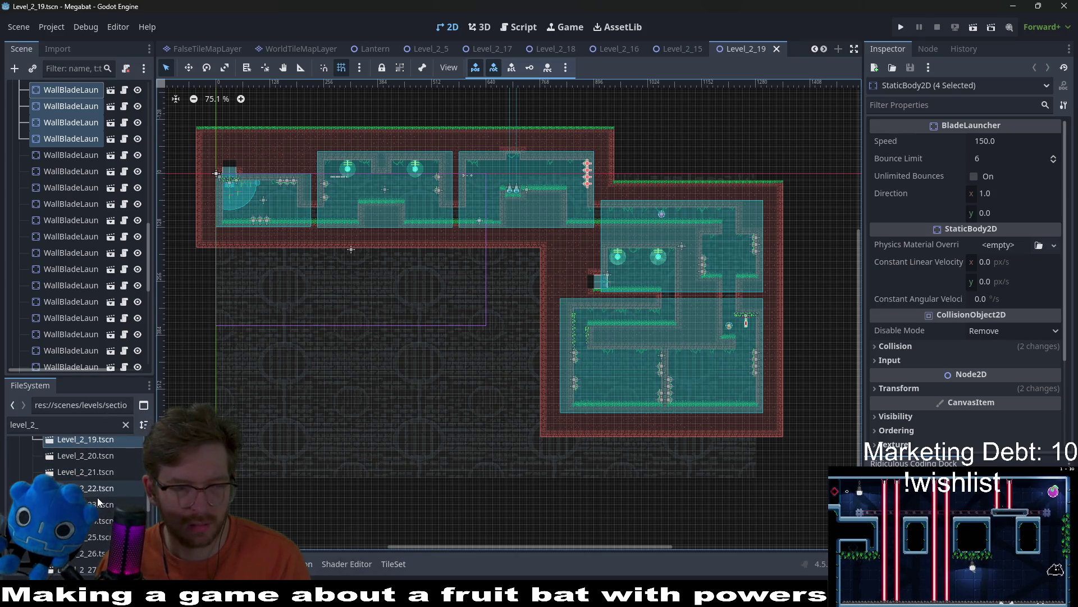
double_click(95, 522)
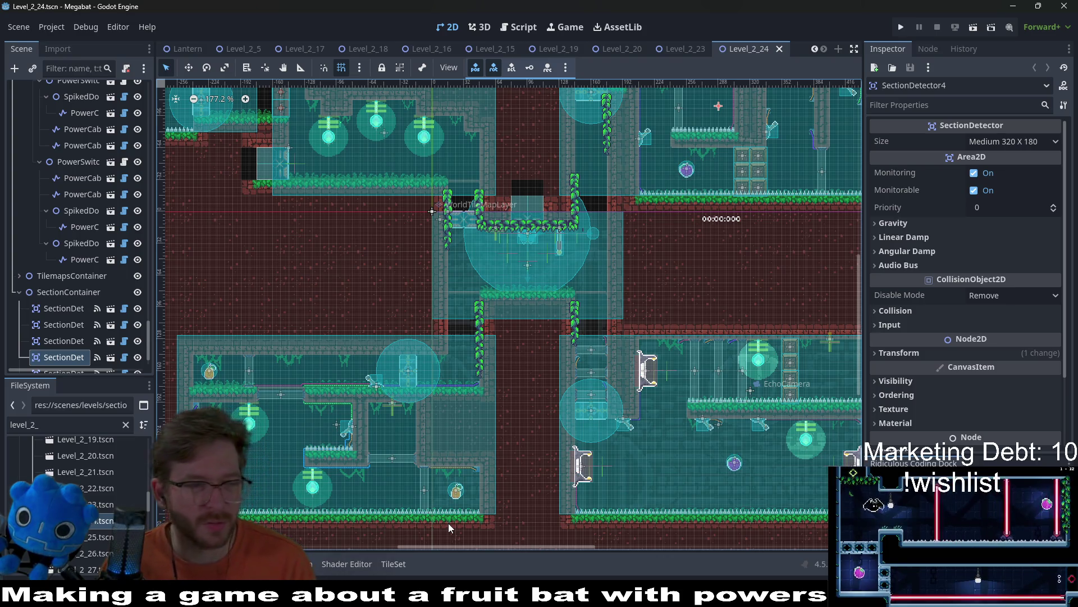
double_click(83, 443)
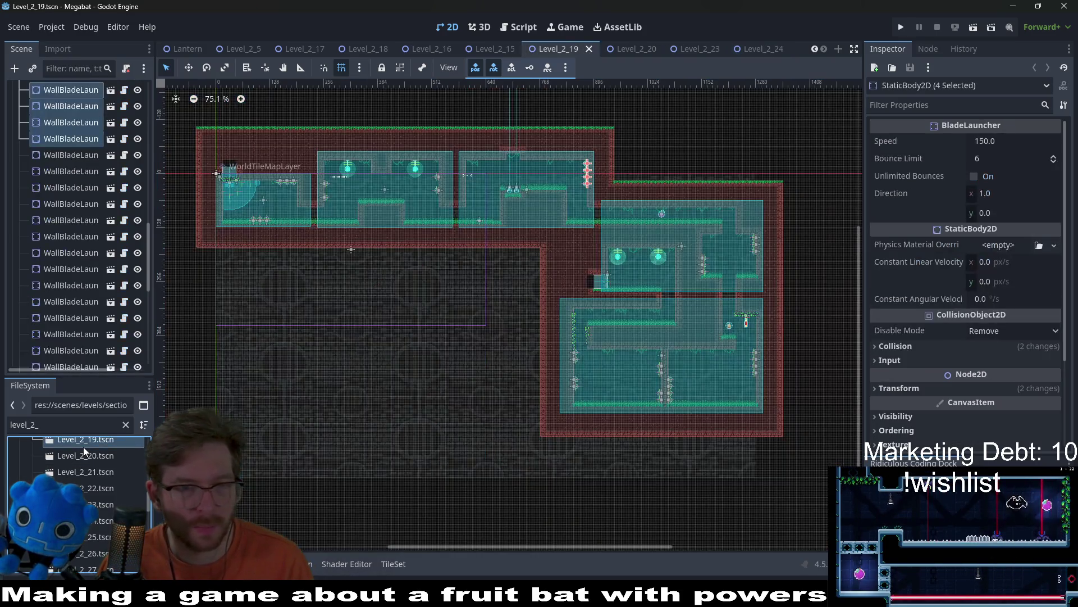
double_click(112, 439)
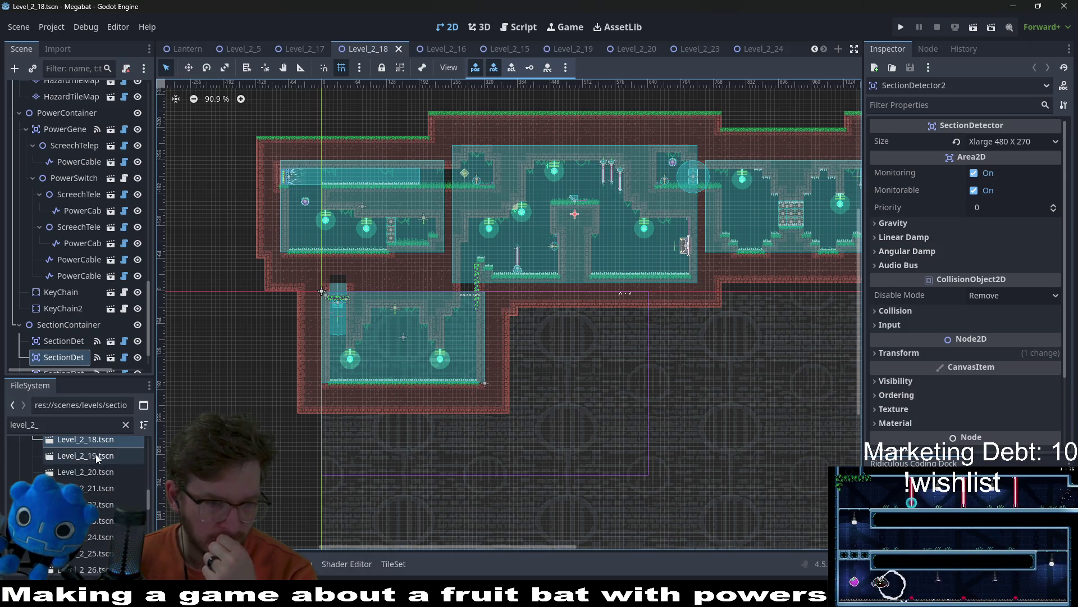
Open Level_2_19, Level_2_20, Level_2_21 and finally Level_2_22 from the FileSystem dock.
scroll(112, 491, "up", 4)
scroll(112, 490, "up", 1)
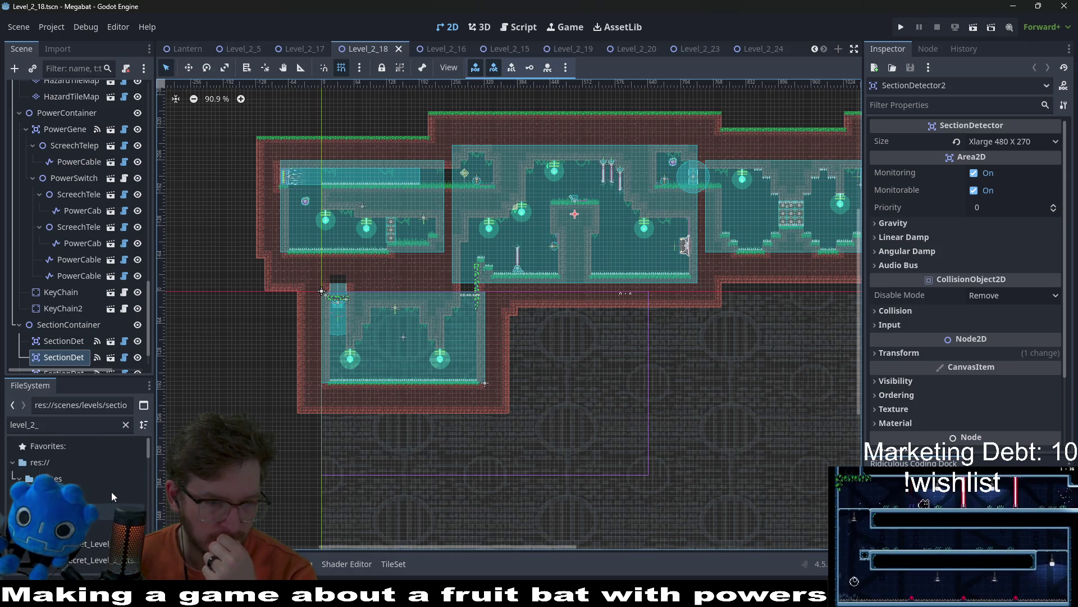
scroll(113, 491, "down", 6)
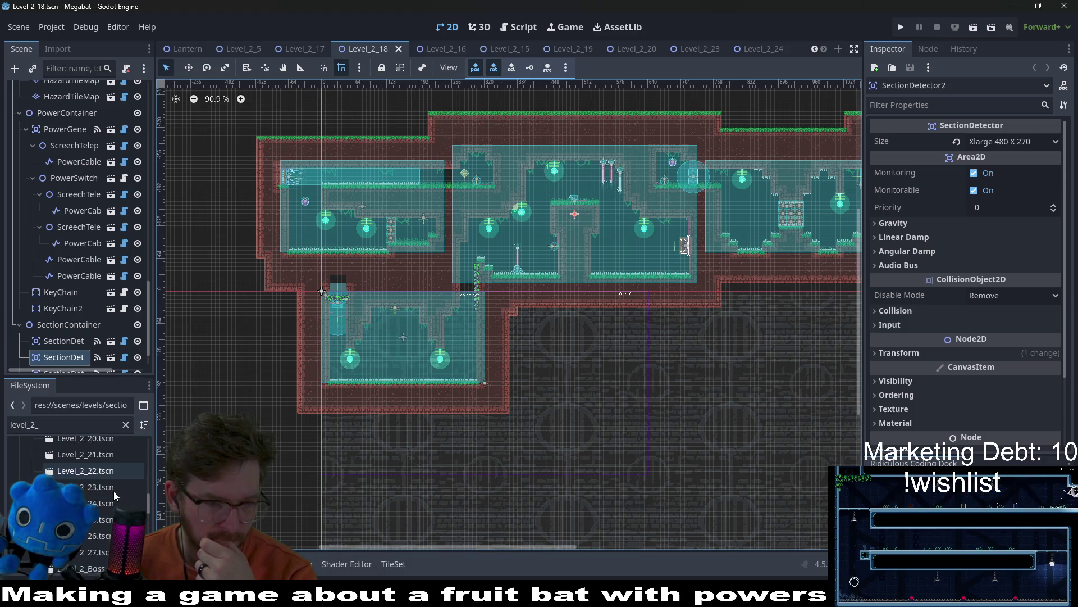
scroll(114, 491, "up", 1)
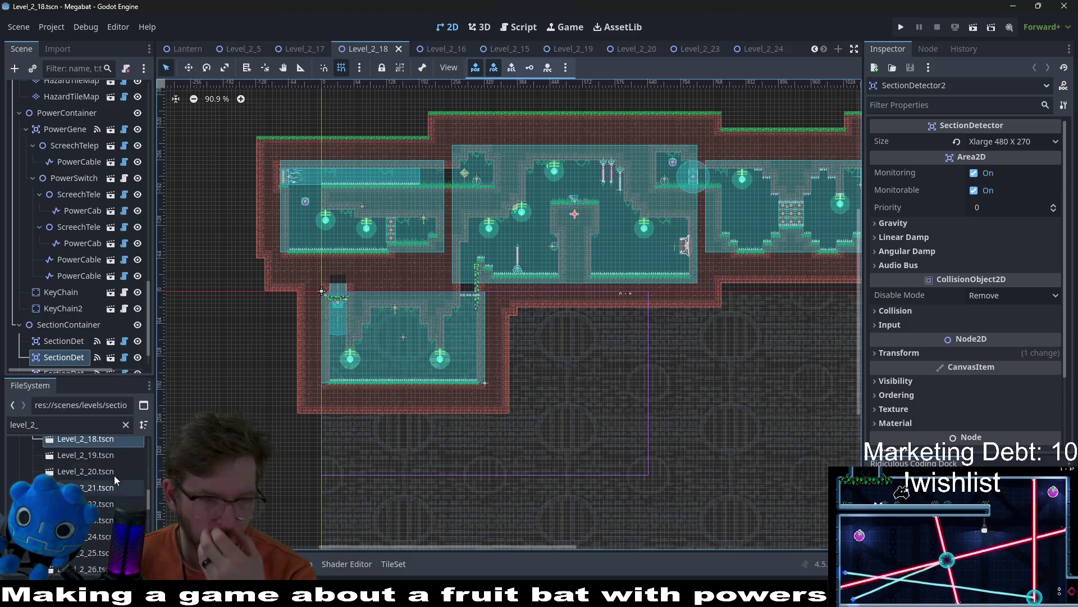
double_click(110, 454)
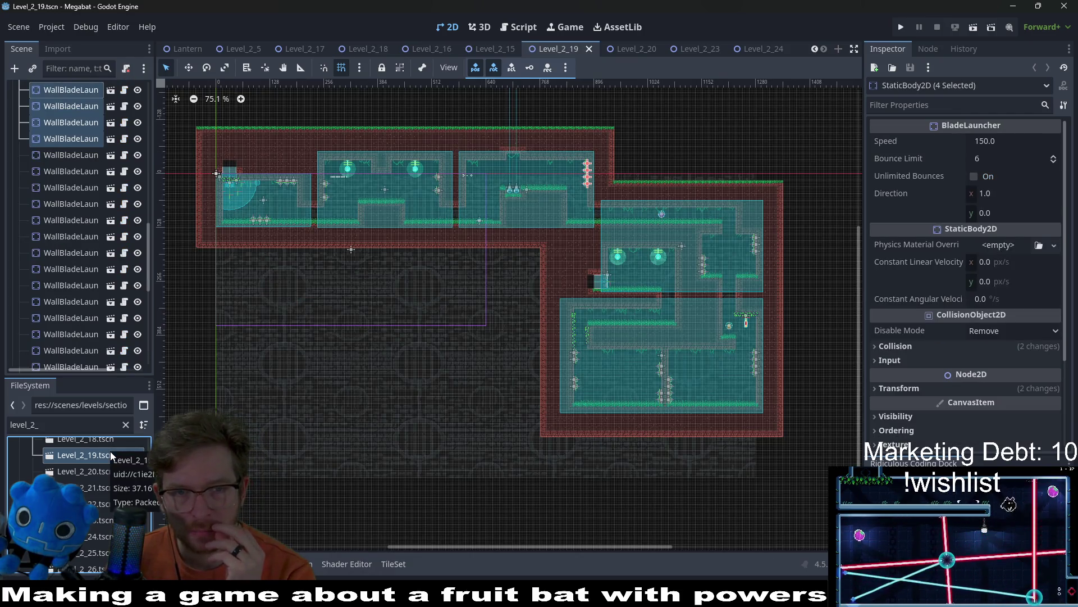
double_click(88, 471)
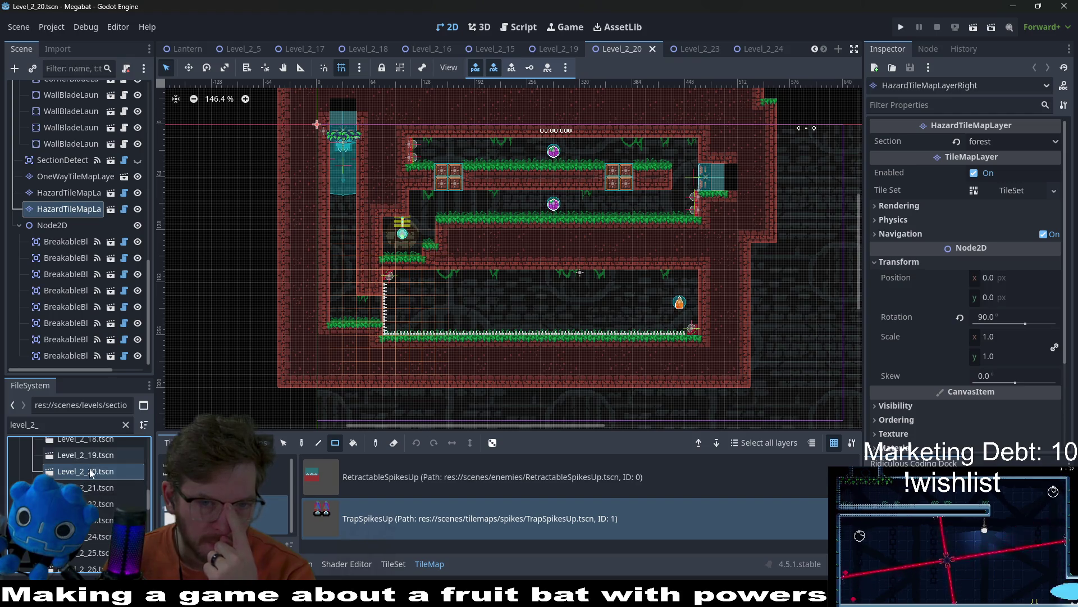
double_click(84, 488)
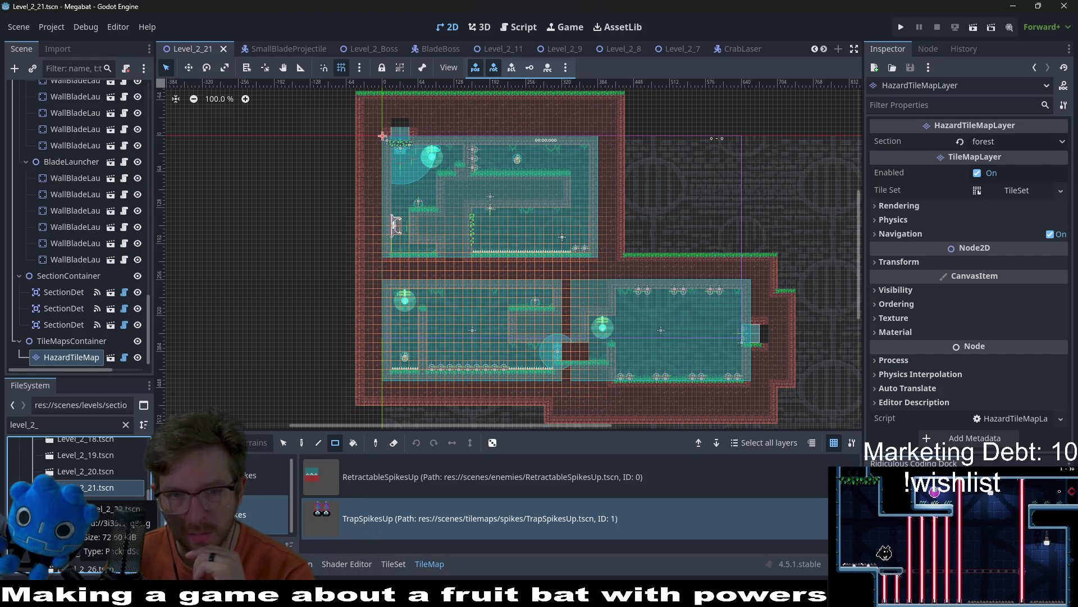
double_click(112, 504)
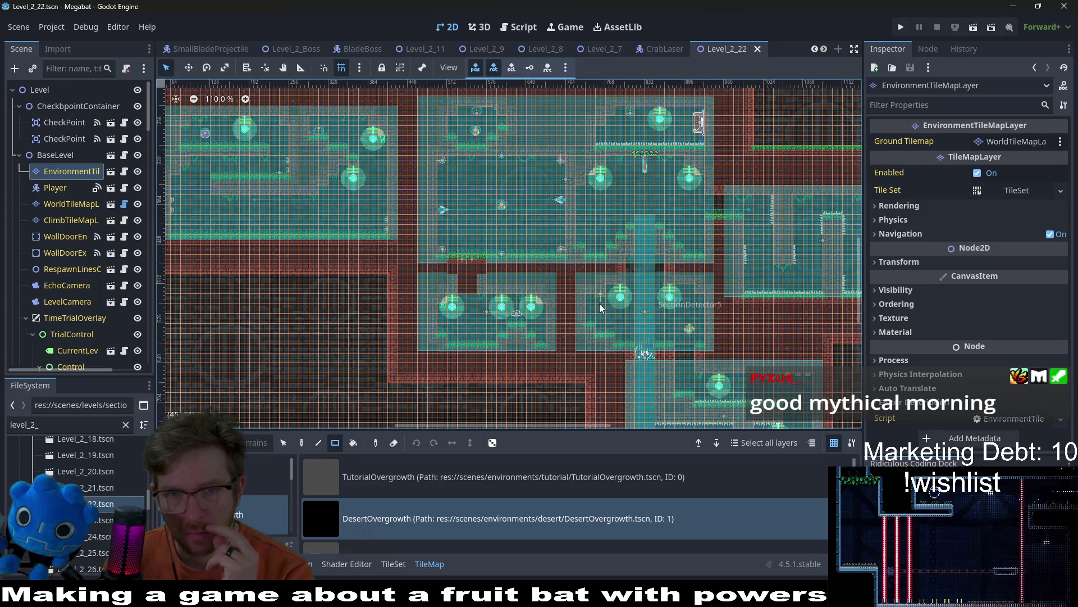
scroll(598, 303, "down", 2)
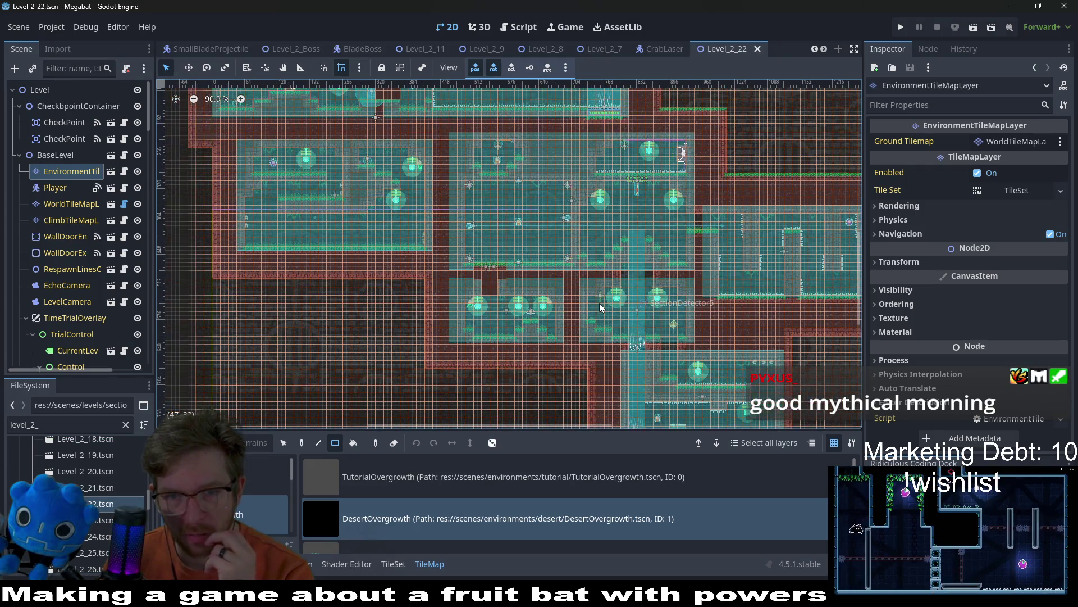
left_click_drag(750, 305, 661, 259)
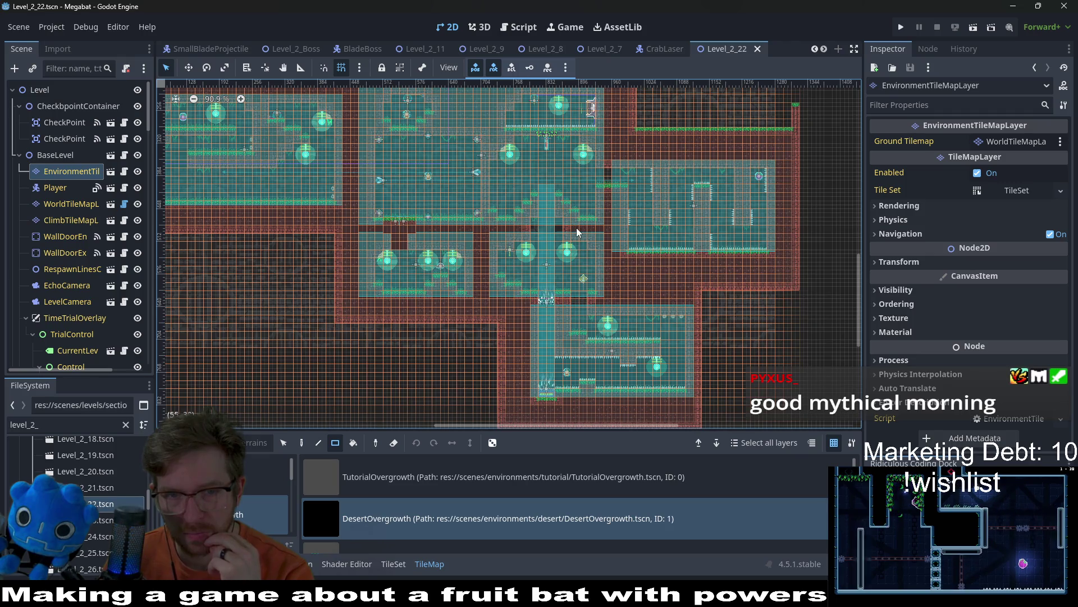
left_click_drag(576, 227, 656, 295)
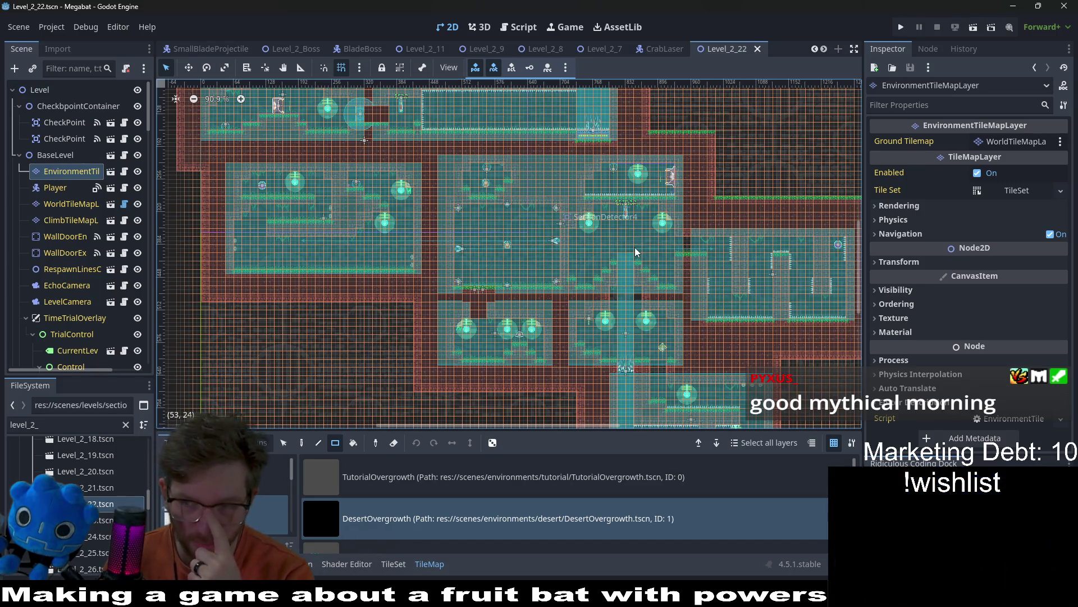
left_click_drag(630, 309, 561, 230)
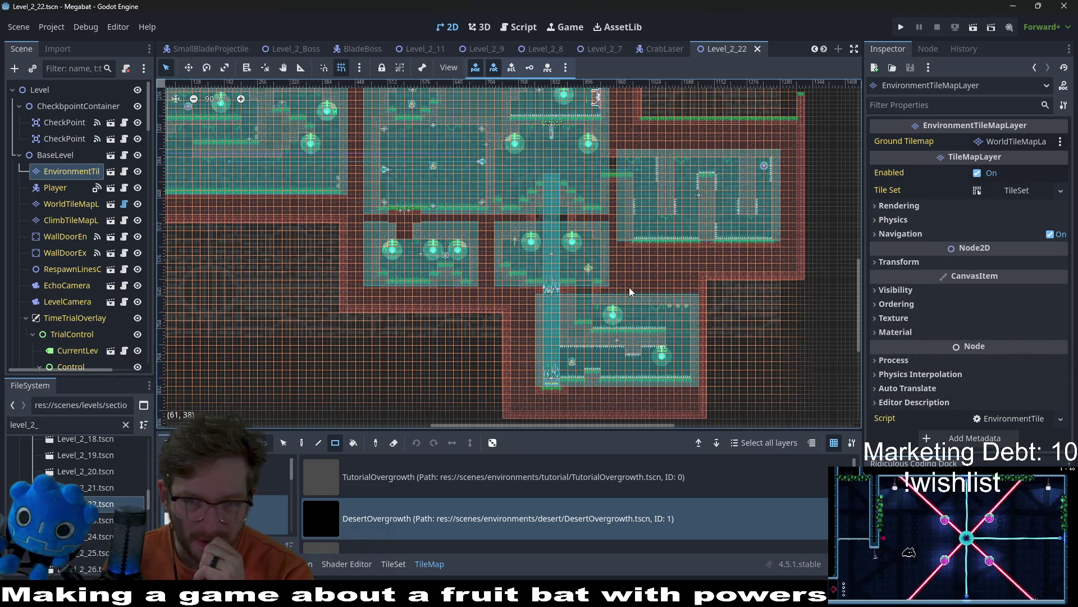
scroll(437, 253, "up", 3)
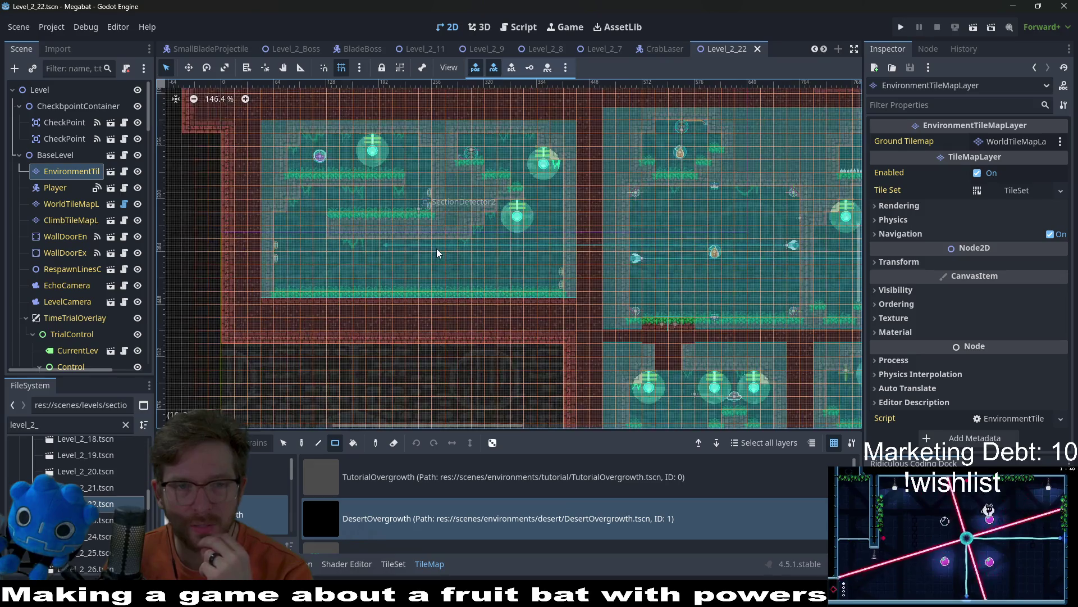
scroll(492, 283, "up", 2)
scroll(493, 286, "up", 1)
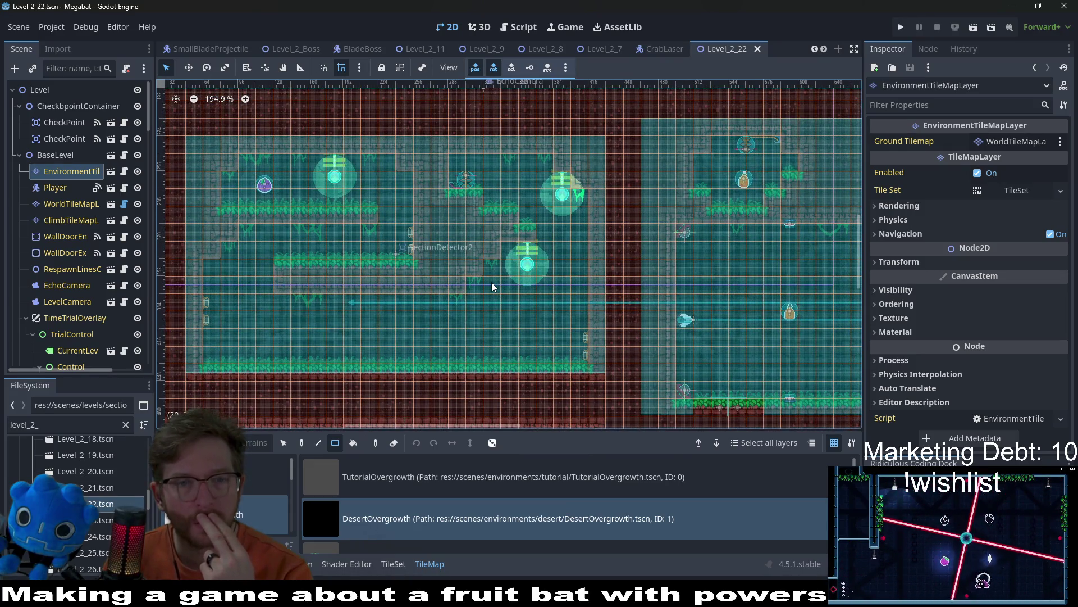
scroll(492, 287, "down", 3)
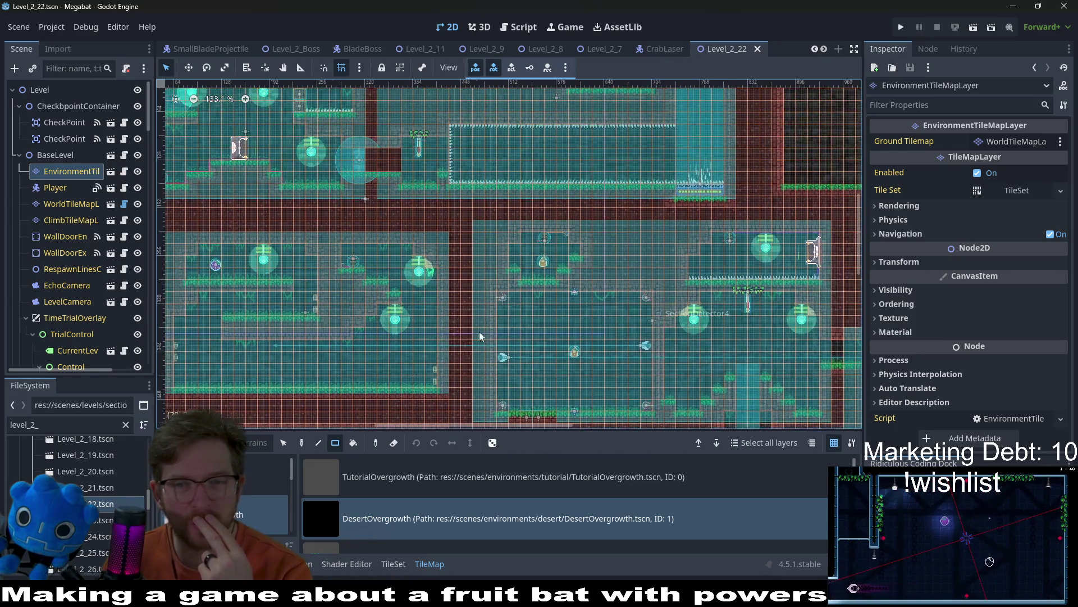
scroll(590, 314, "down", 2)
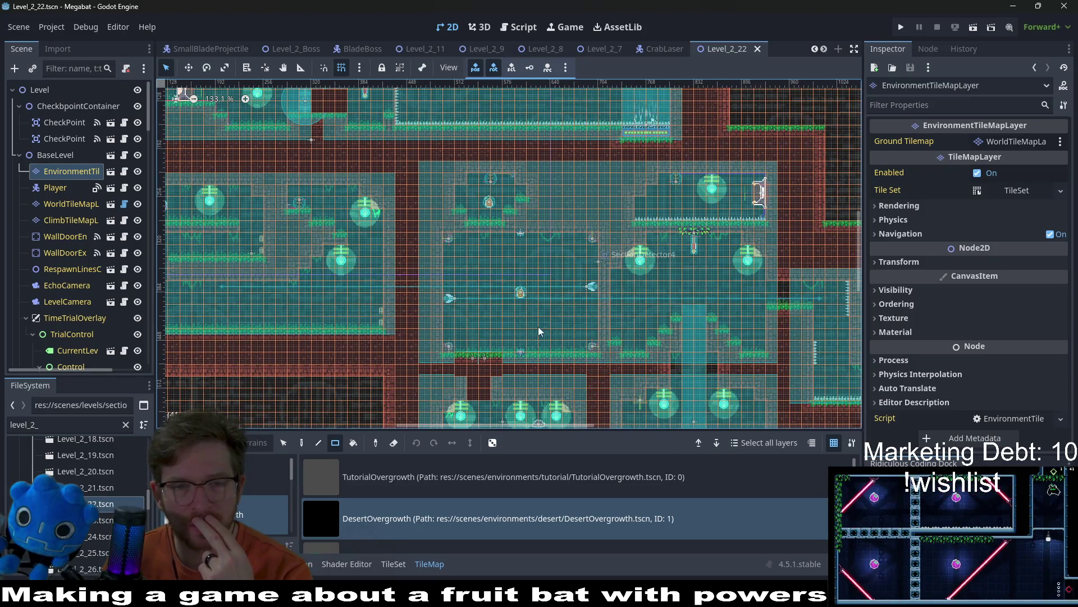
scroll(576, 324, "down", 3)
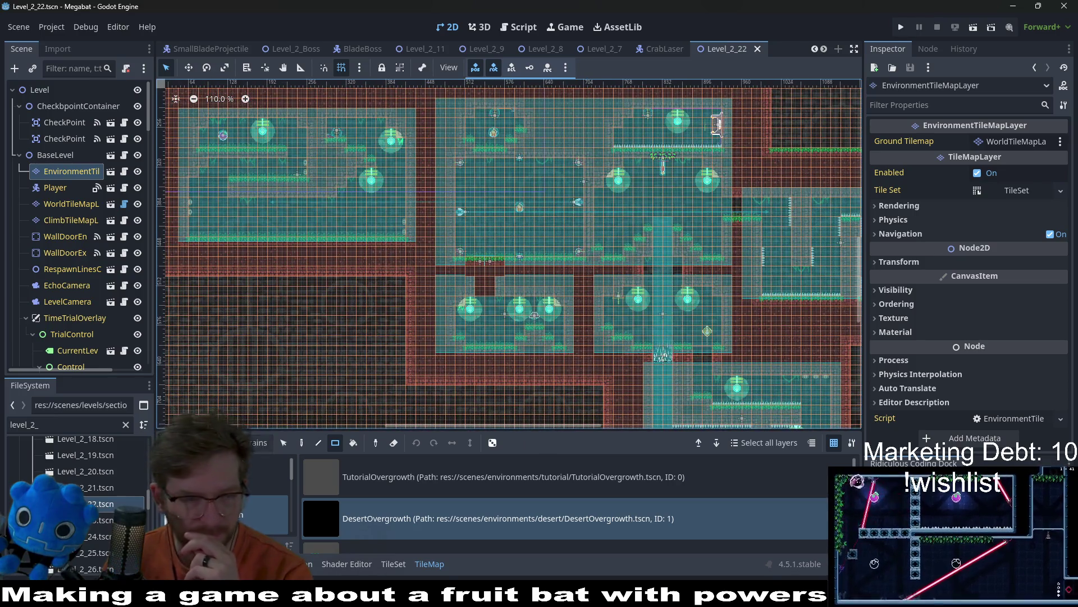
double_click(90, 521)
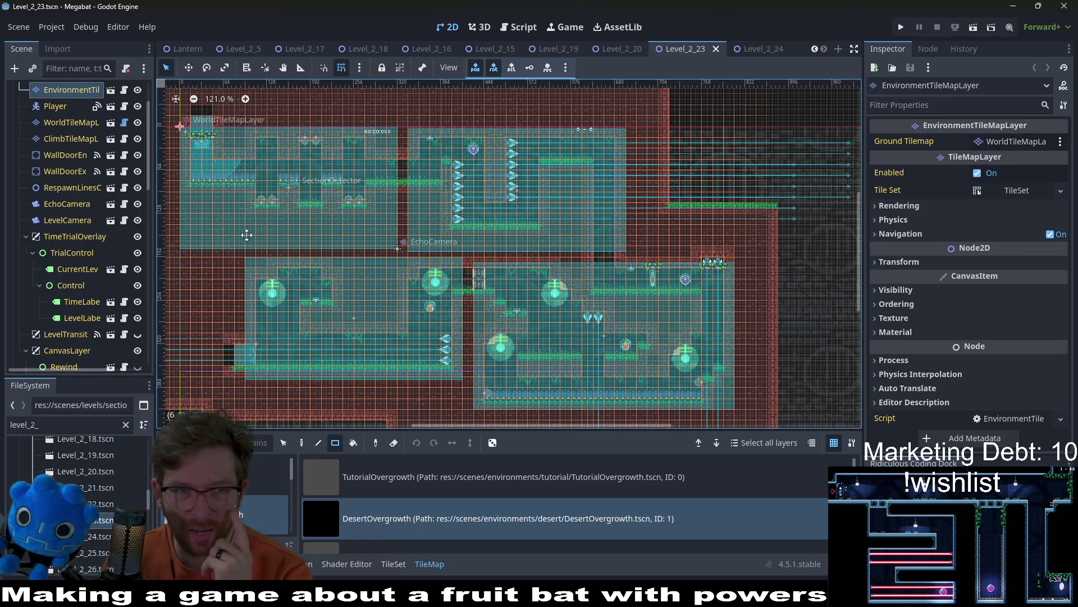
left_click_drag(246, 234, 352, 282)
scroll(352, 282, "up", 4)
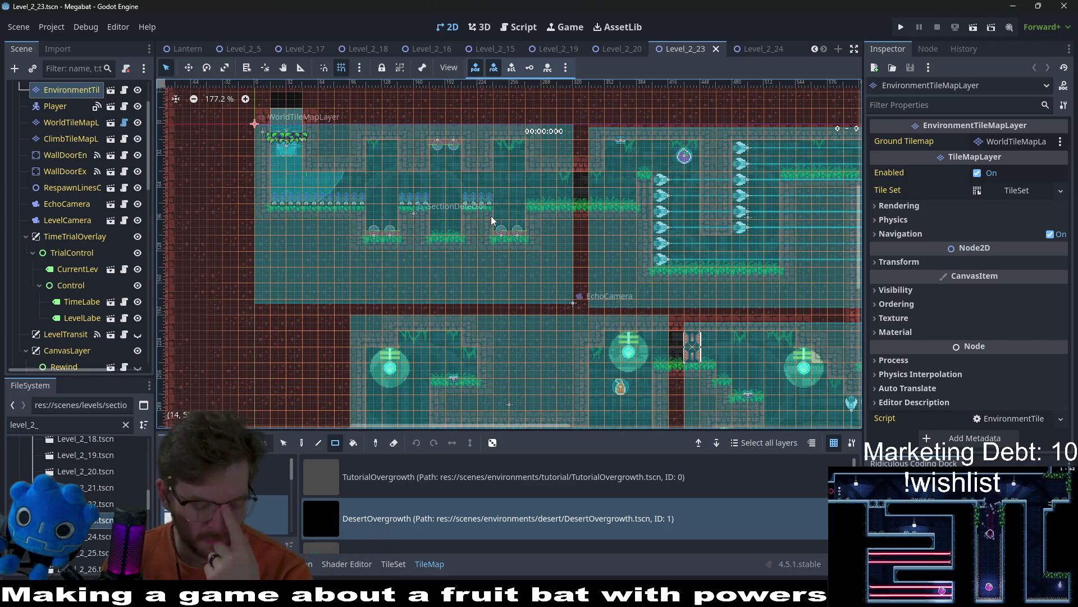
left_click(90, 501)
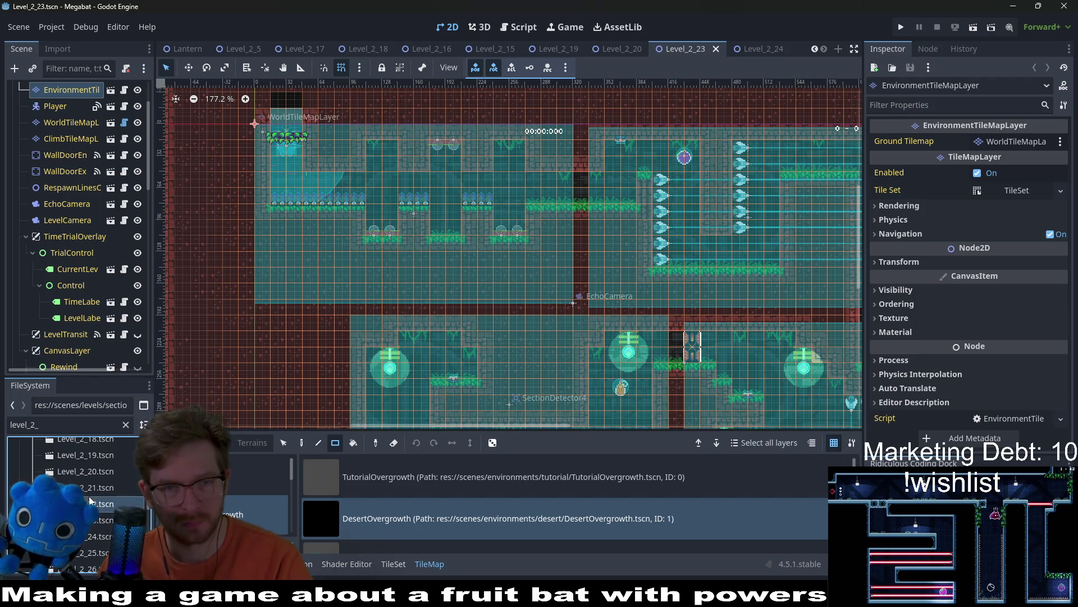
scroll(354, 146, "down", 5)
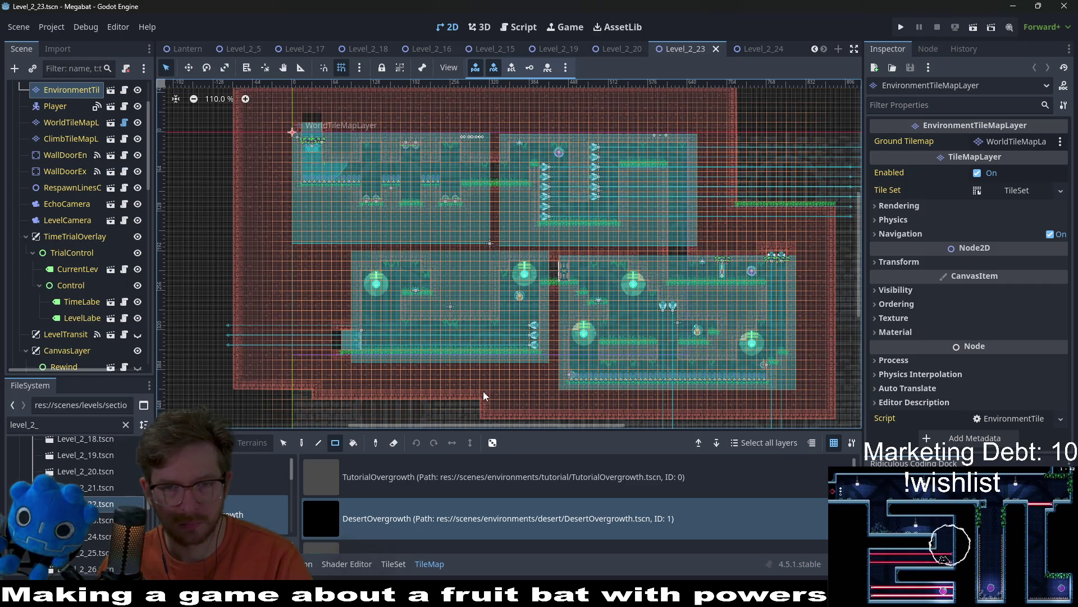
scroll(794, 337, "up", 8)
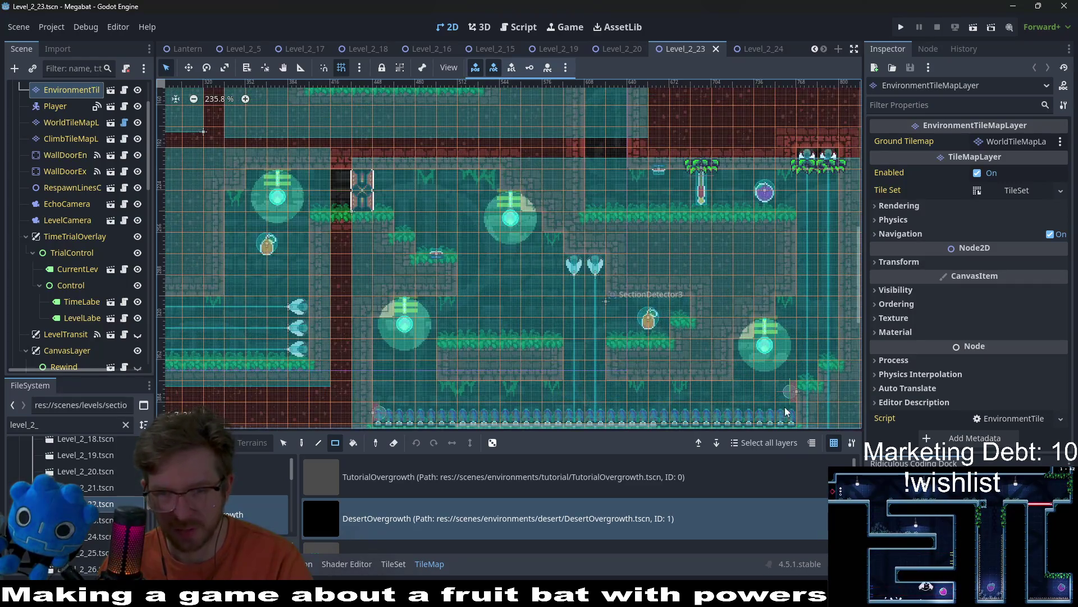
left_click_drag(394, 427, 385, 351)
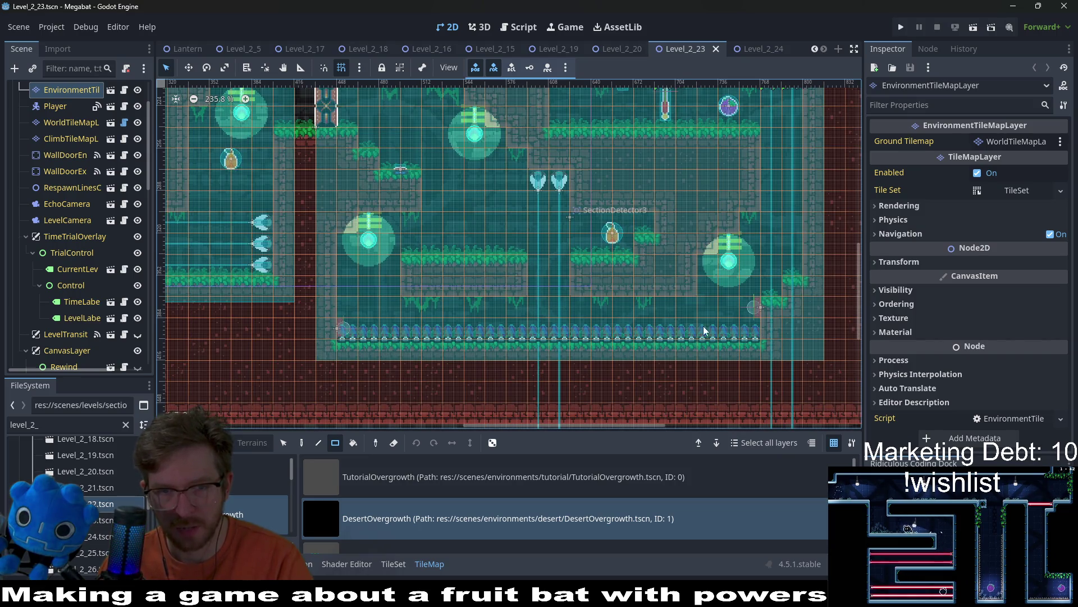
scroll(723, 335, "down", 2)
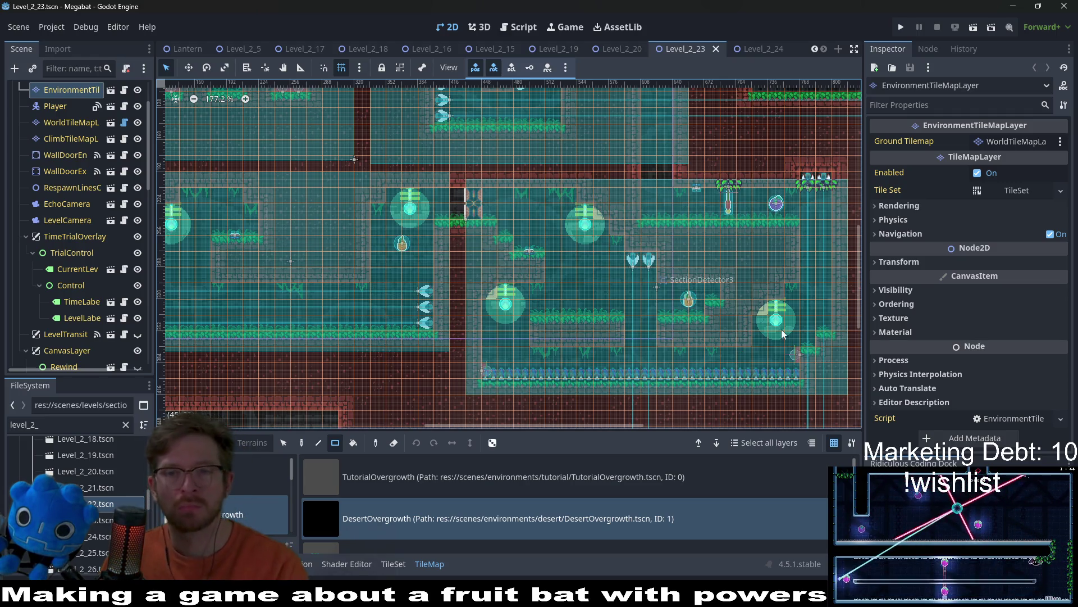
scroll(603, 267, "down", 3)
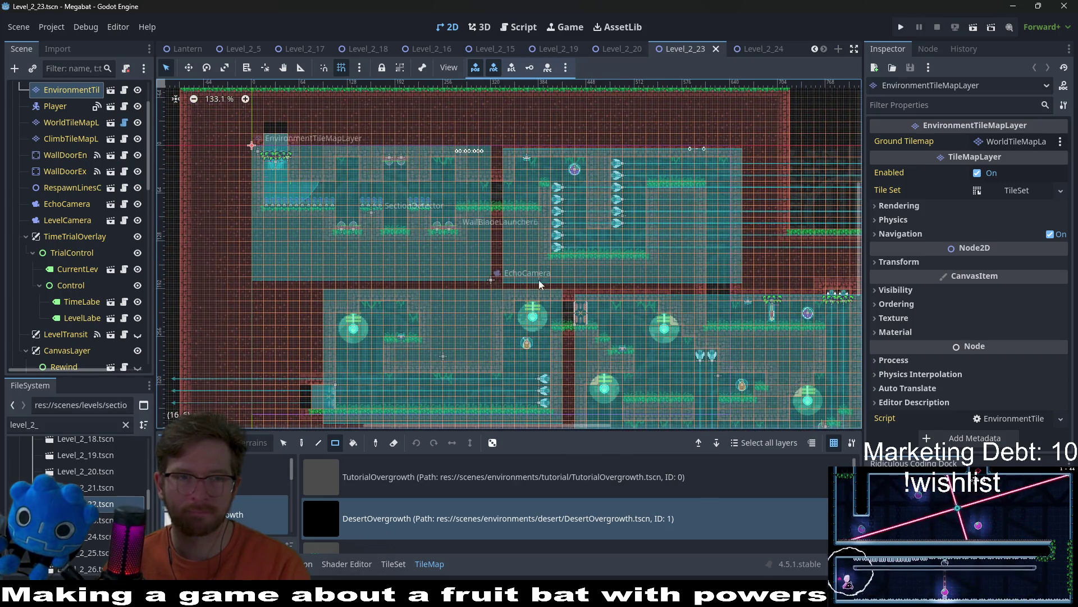
left_click_drag(715, 359, 688, 268)
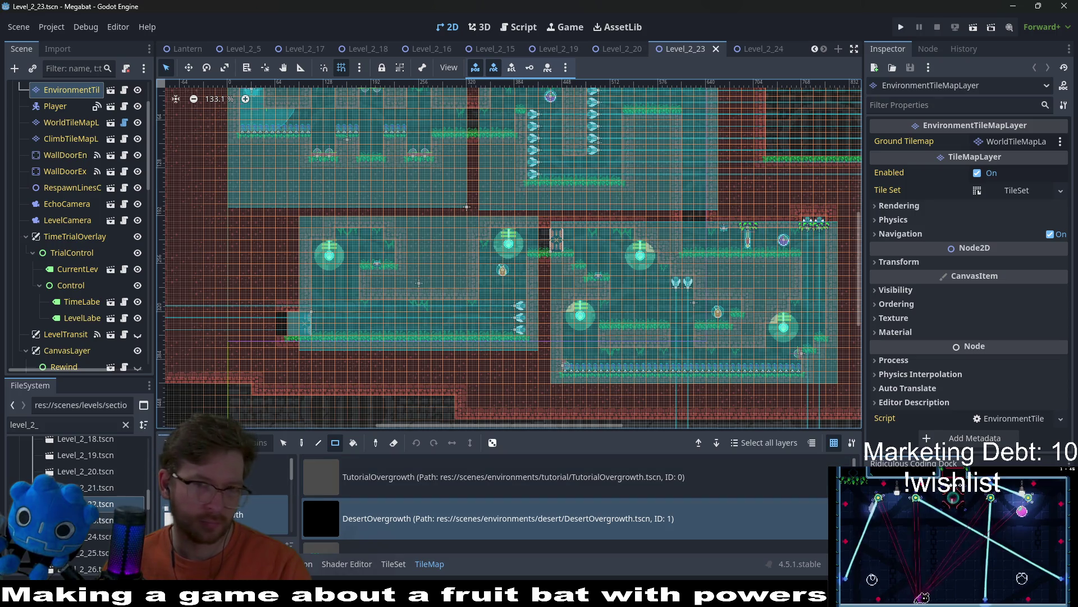
double_click(90, 546)
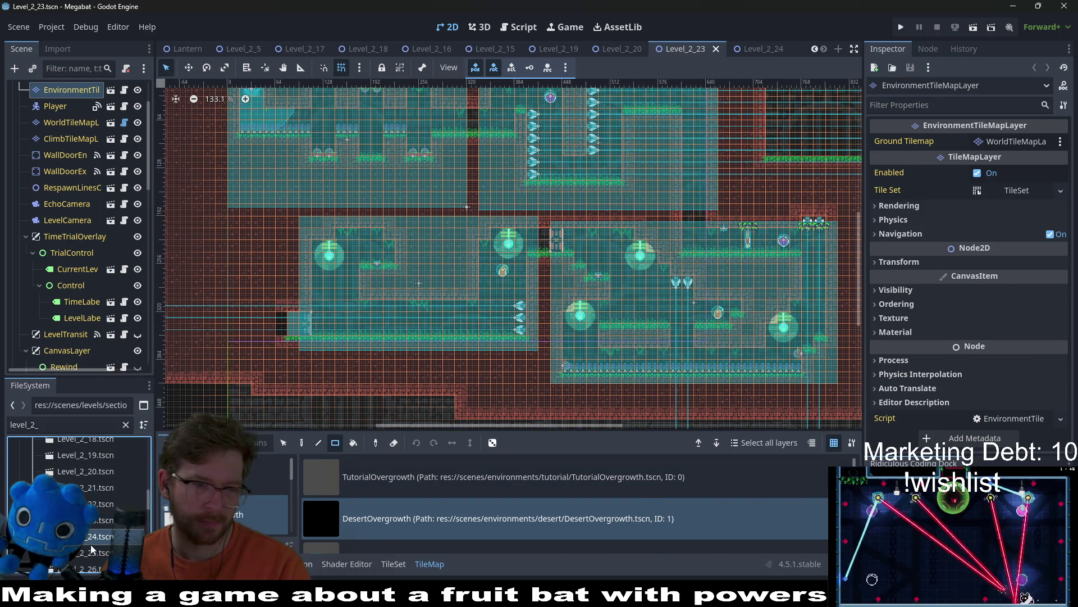
Centre Level_2_25's rooms in the view and select the WorldTileMapLayer.
scroll(451, 394, "down", 3)
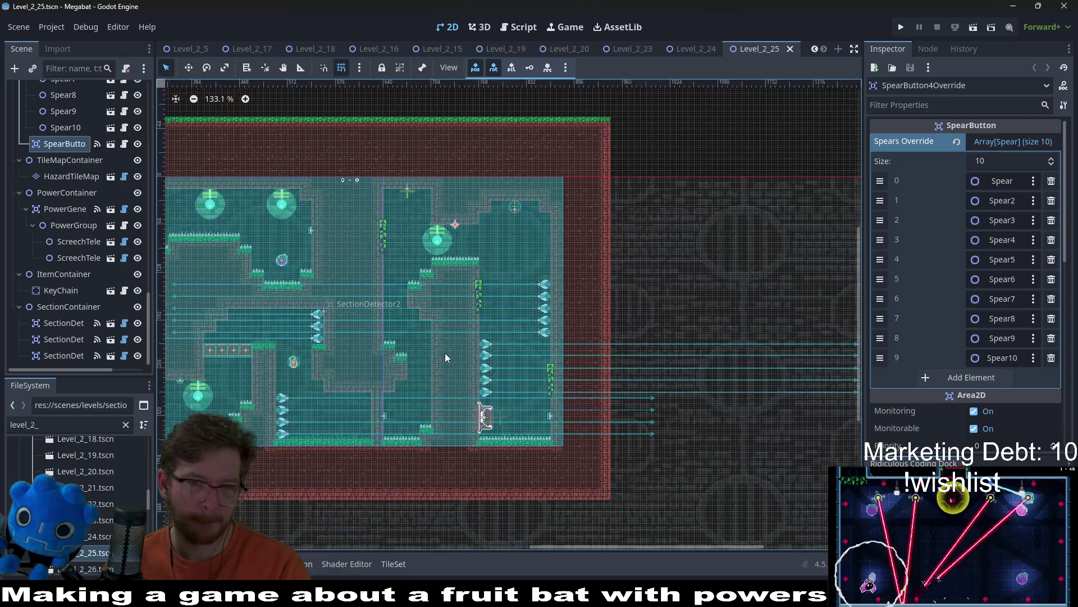
mouse_move(420, 397)
left_mouse_down()
mouse_move(615, 420)
mouse_move(528, 425)
mouse_move(433, 374)
left_mouse_up()
scroll(342, 285, "up", 6)
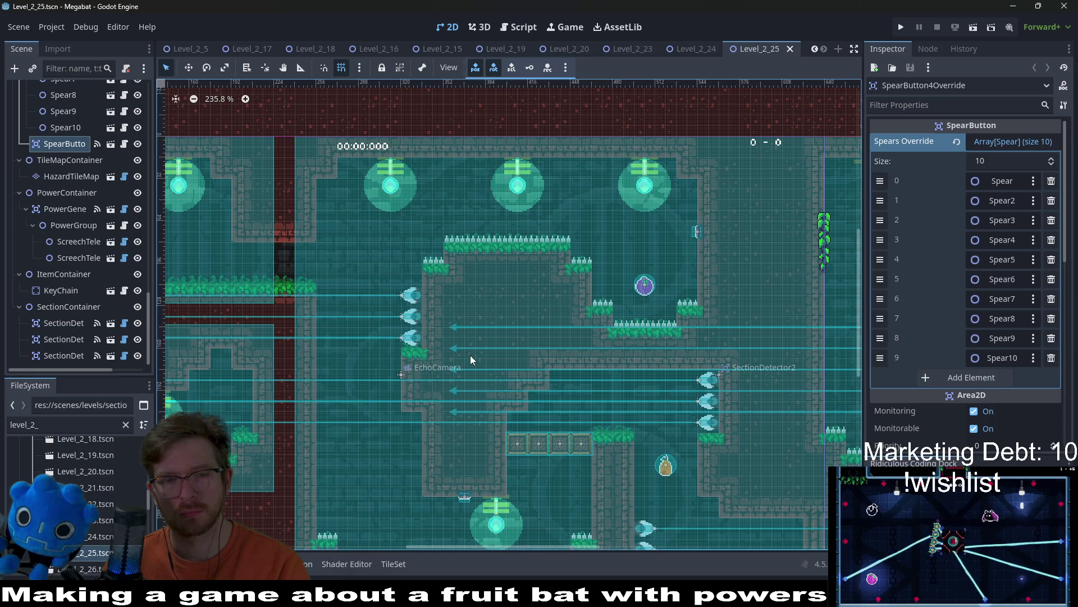
scroll(61, 164, "up", 8)
scroll(61, 164, "up", 10)
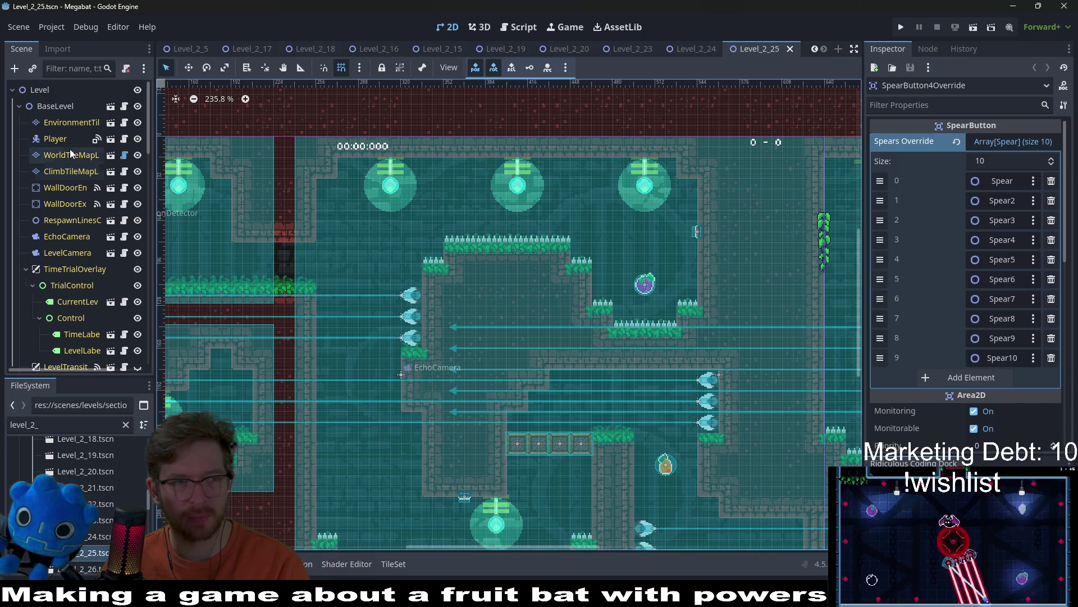
left_click(71, 153)
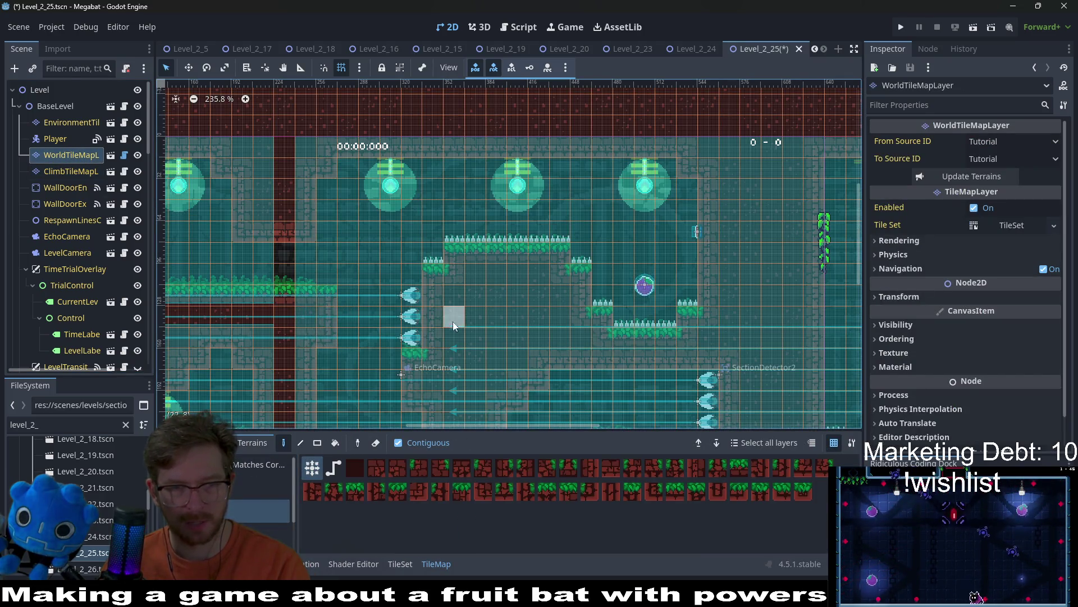
Select the EnvironmentTileMapLayer and choose the second forest terrain for painting.
scroll(476, 358, "down", 3)
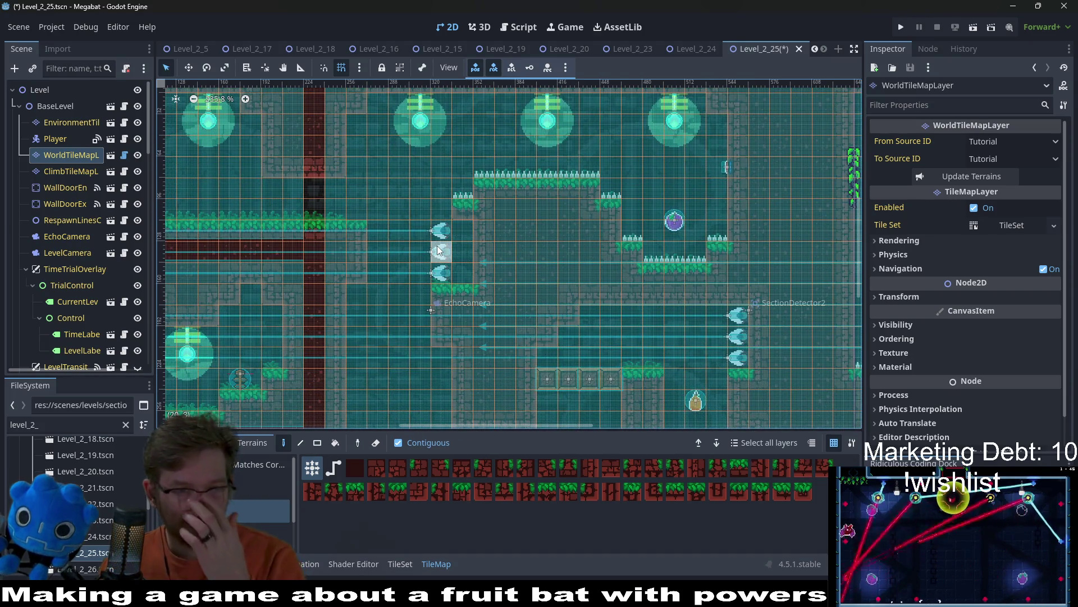
left_click(71, 122)
left_click(251, 484)
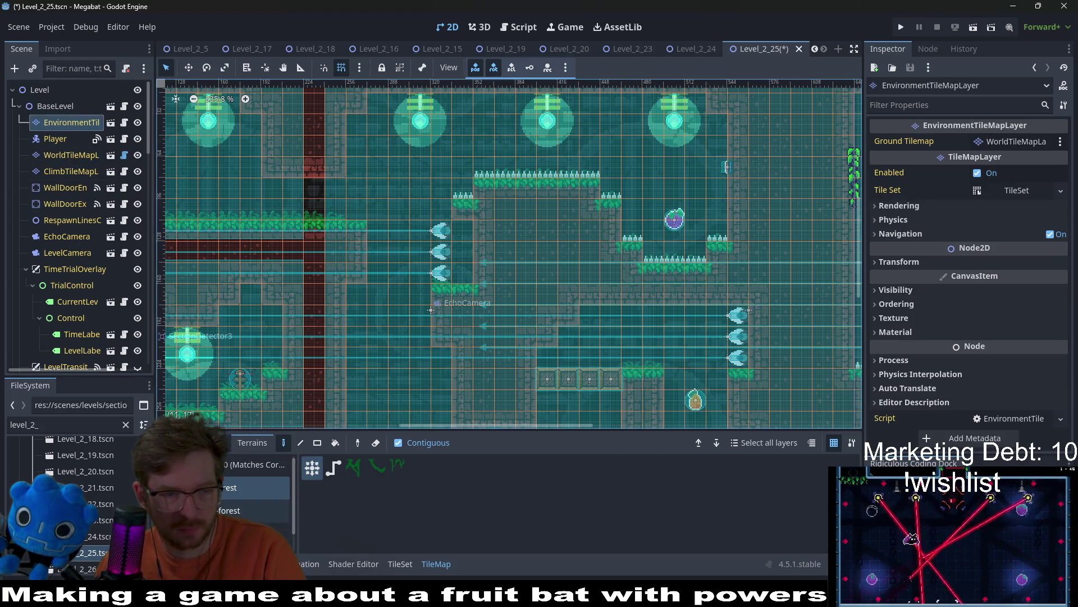
left_click(252, 510)
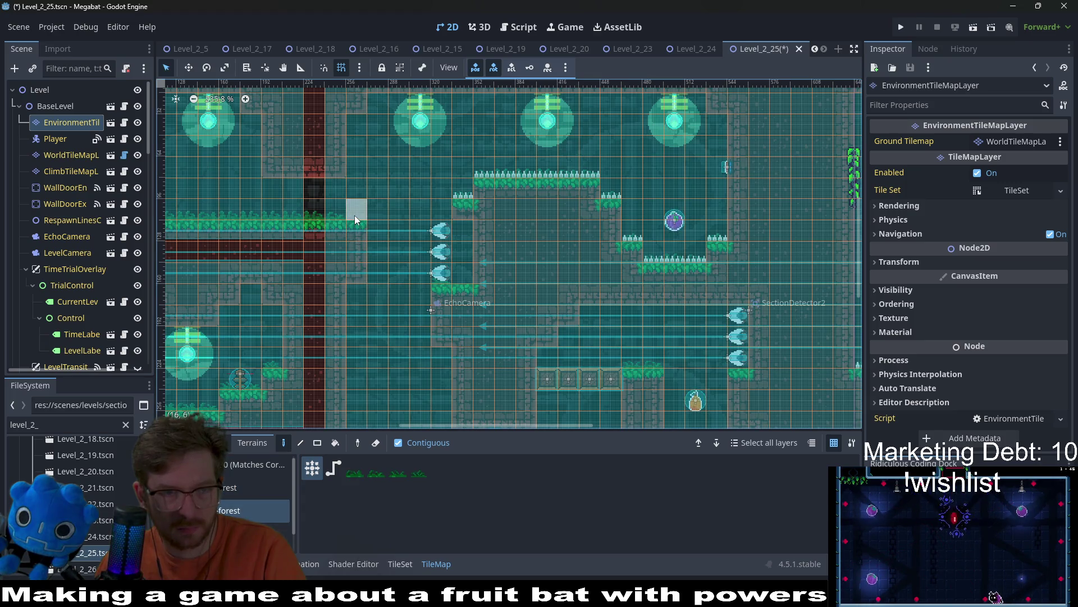
scroll(84, 236, "down", 5)
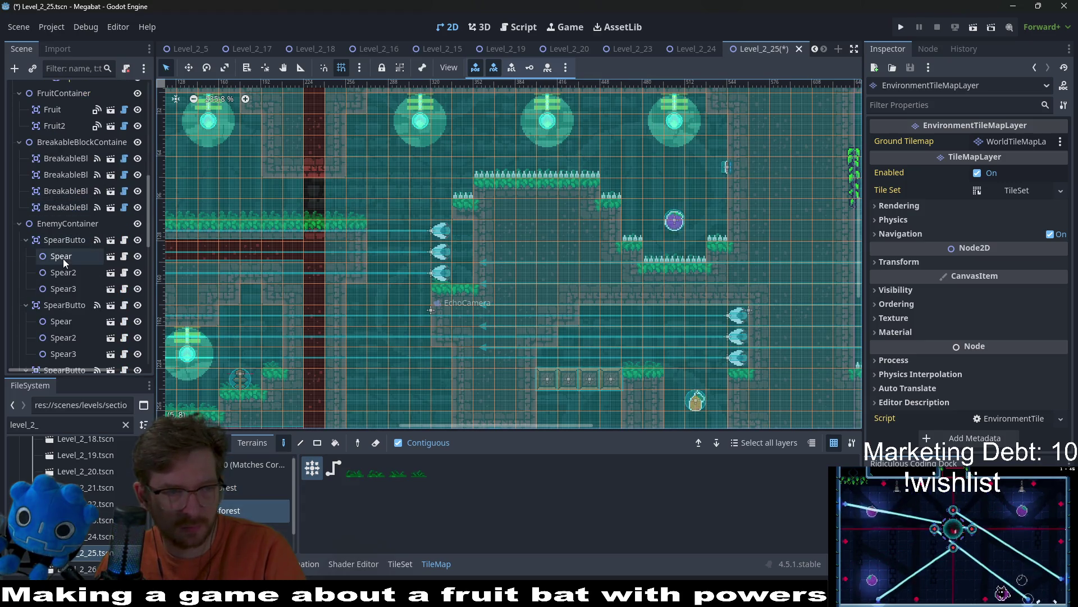
Select Spear, Spear2 and Spear3 under the first SpearButton and nudge them right.
left_click(64, 240)
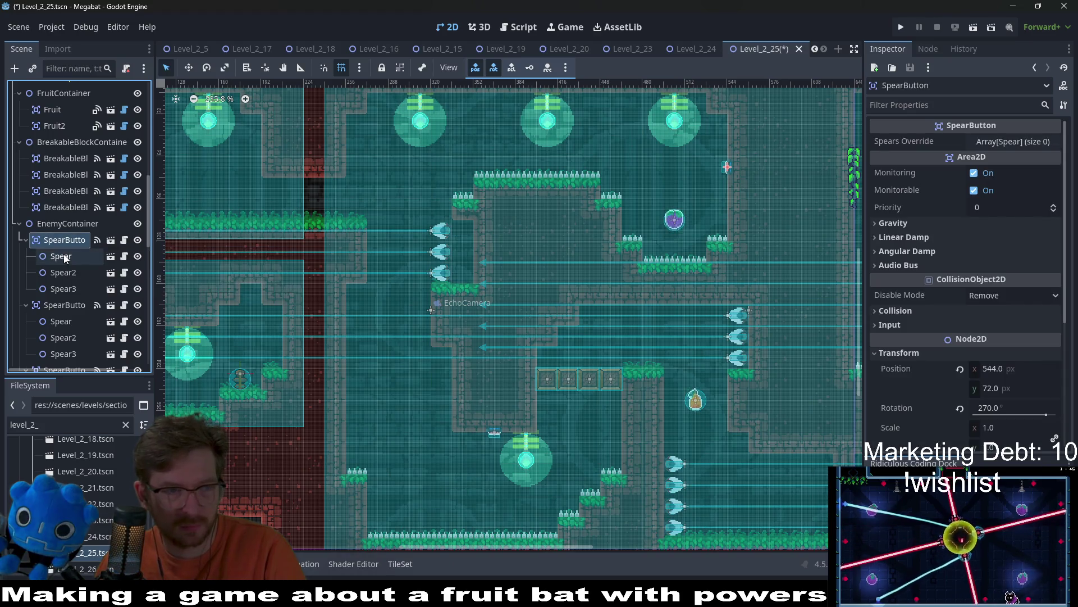
left_click(63, 257)
left_click(63, 288, "shift")
key("w")
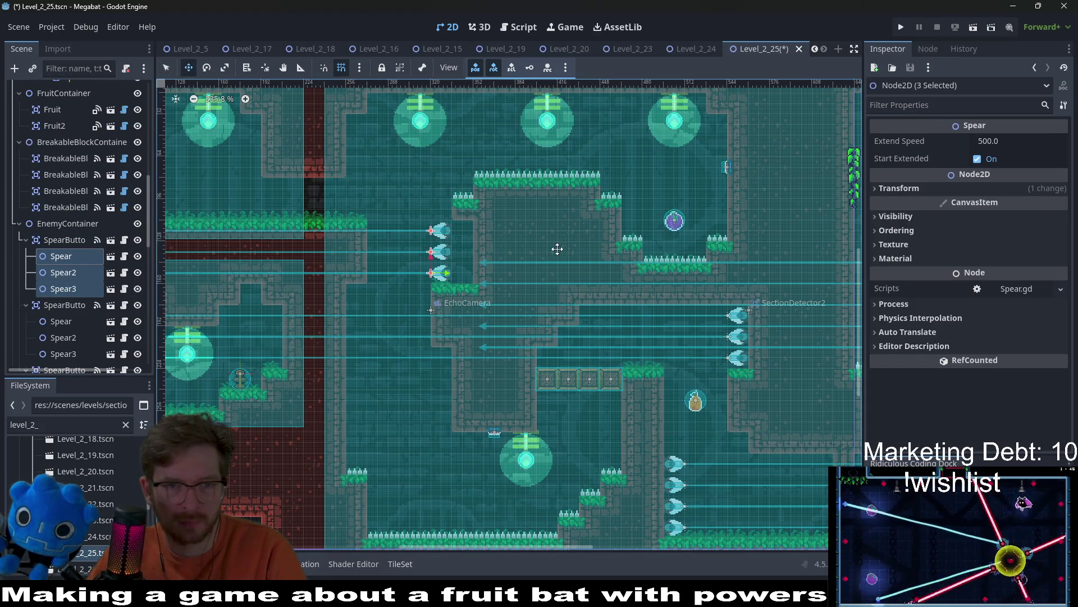
key("Right")
key("Right")
key("Right")
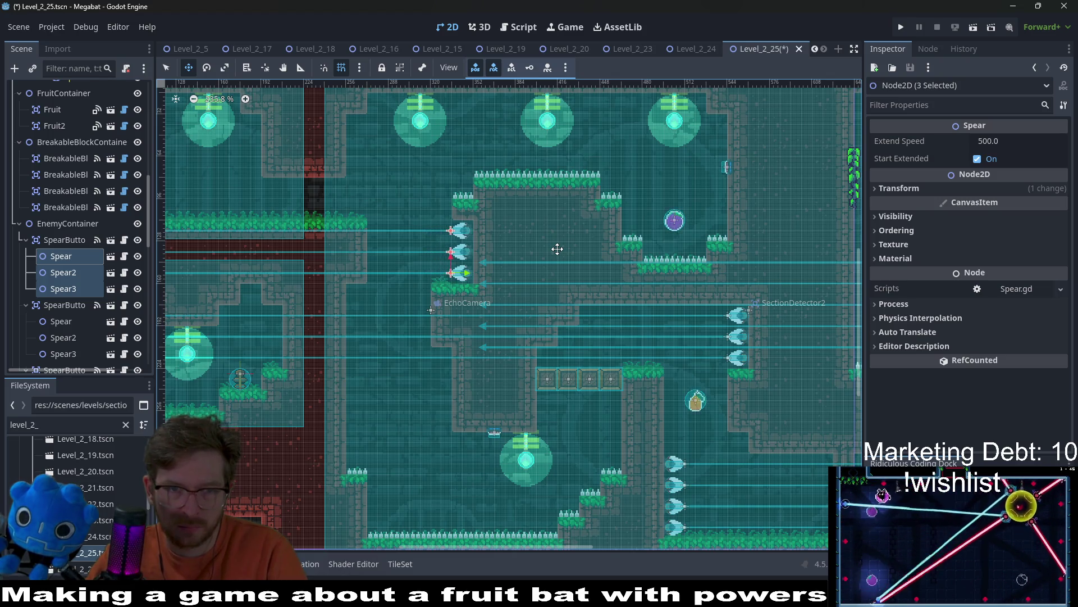
Save Level_2_25 and select the EnvironmentTileMapLayer.
scroll(550, 250, "up", 5)
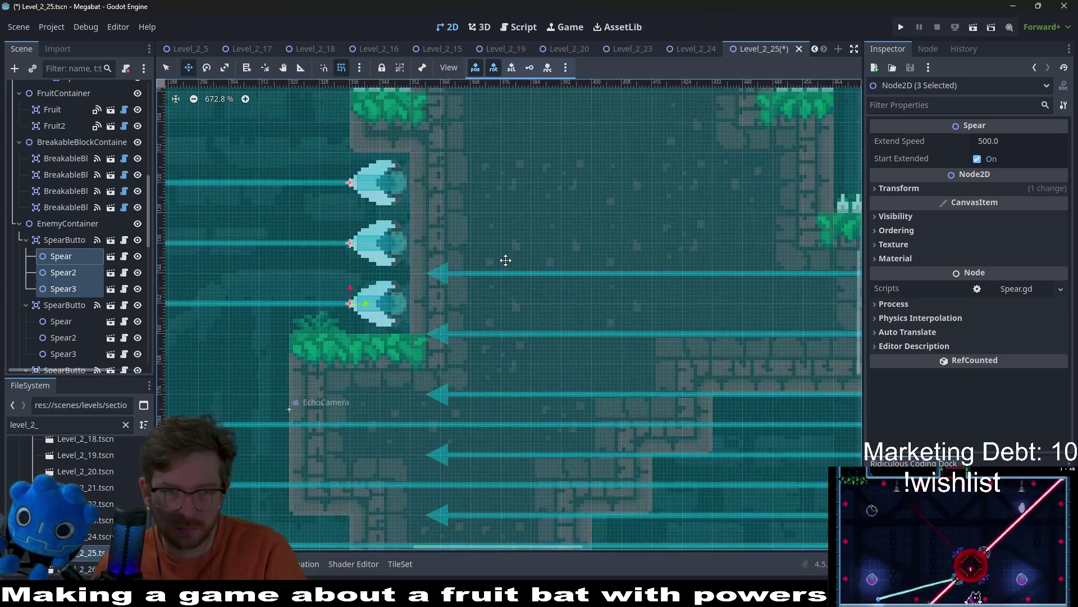
scroll(505, 261, "down", 5)
key("ctrl+s")
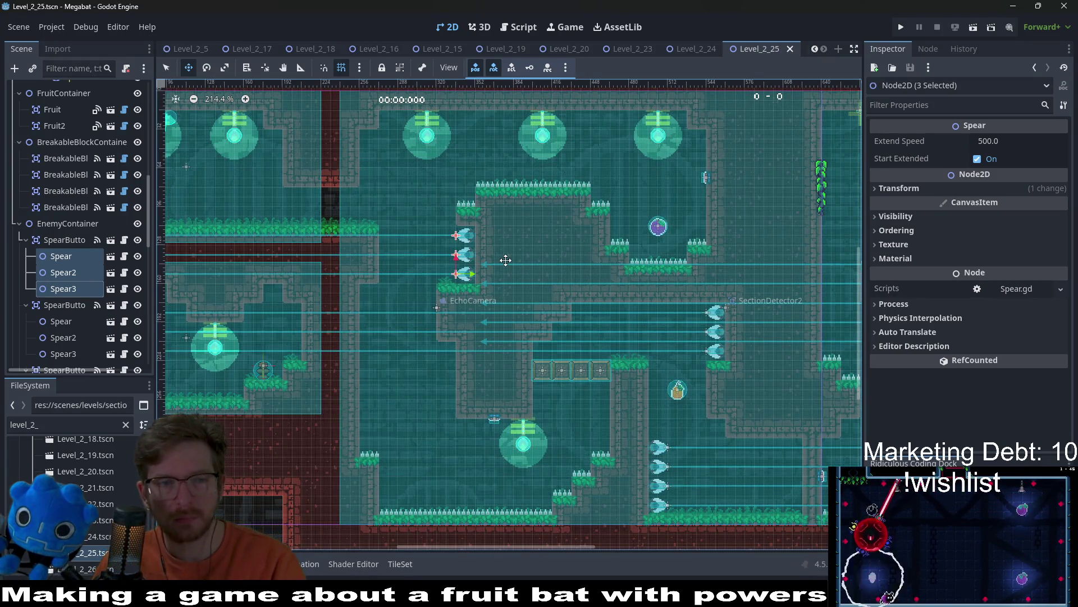
scroll(80, 233, "up", 10)
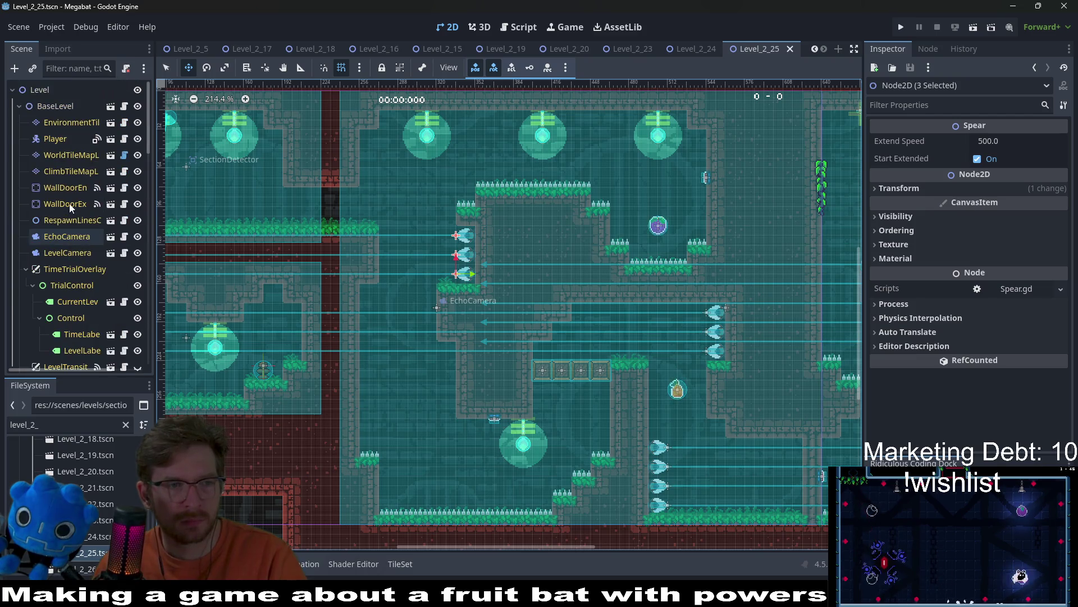
left_click(58, 122)
Place two Lantern scenes from the light collection in the rooms and save.
left_click(253, 507)
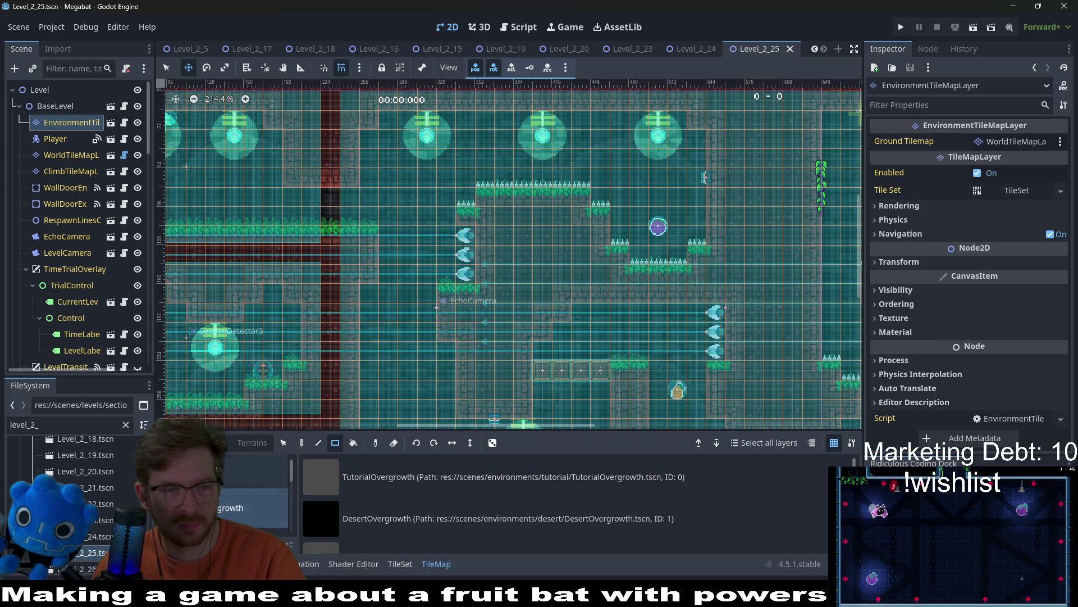
left_click(255, 470)
left_click(402, 519)
left_click(372, 300)
scroll(470, 353, "down", 4)
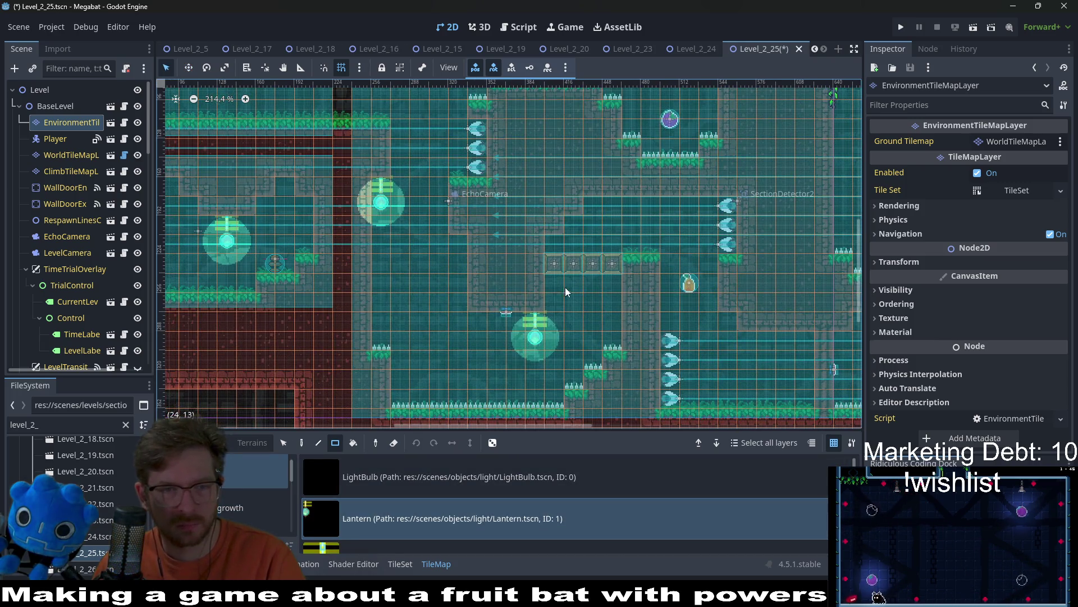
left_click(458, 249)
key("ctrl+s")
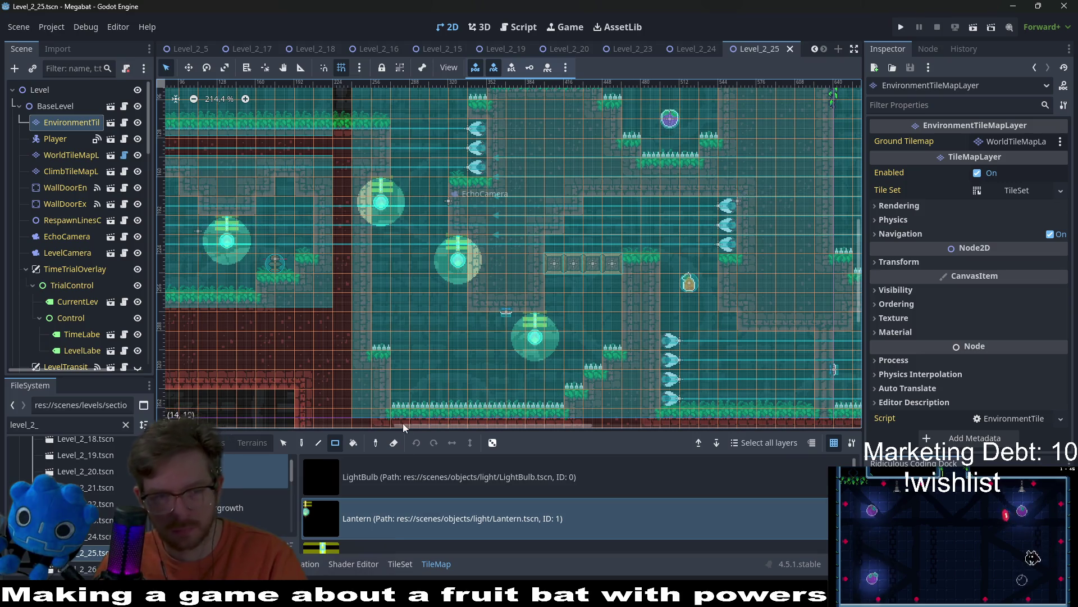
Compare the overgrowth and light scene collections, then choose the overgrowth ceiling tiles source.
left_click(227, 500)
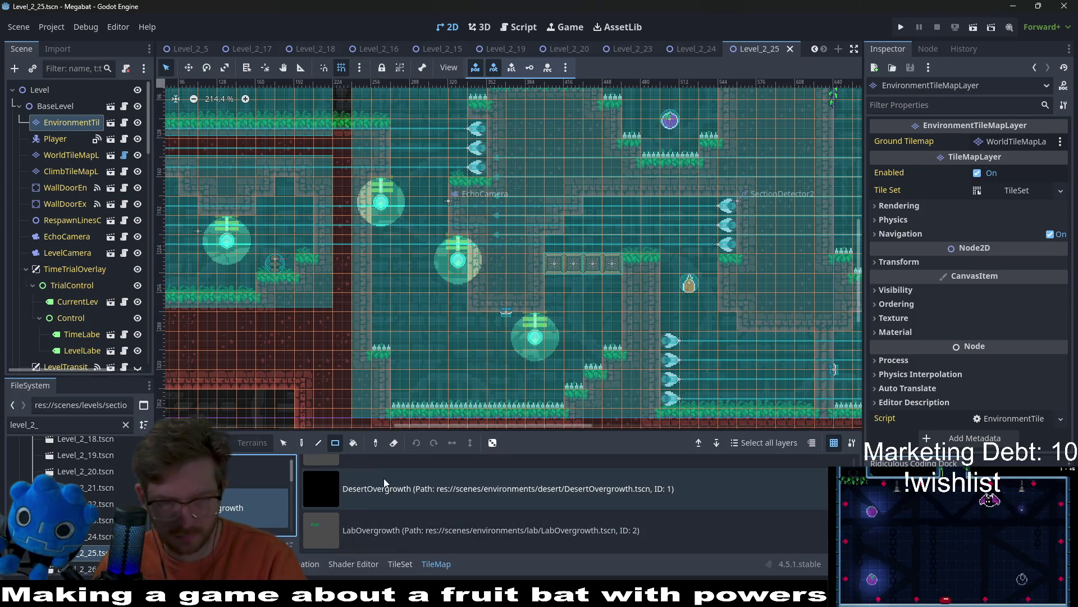
left_click(240, 480)
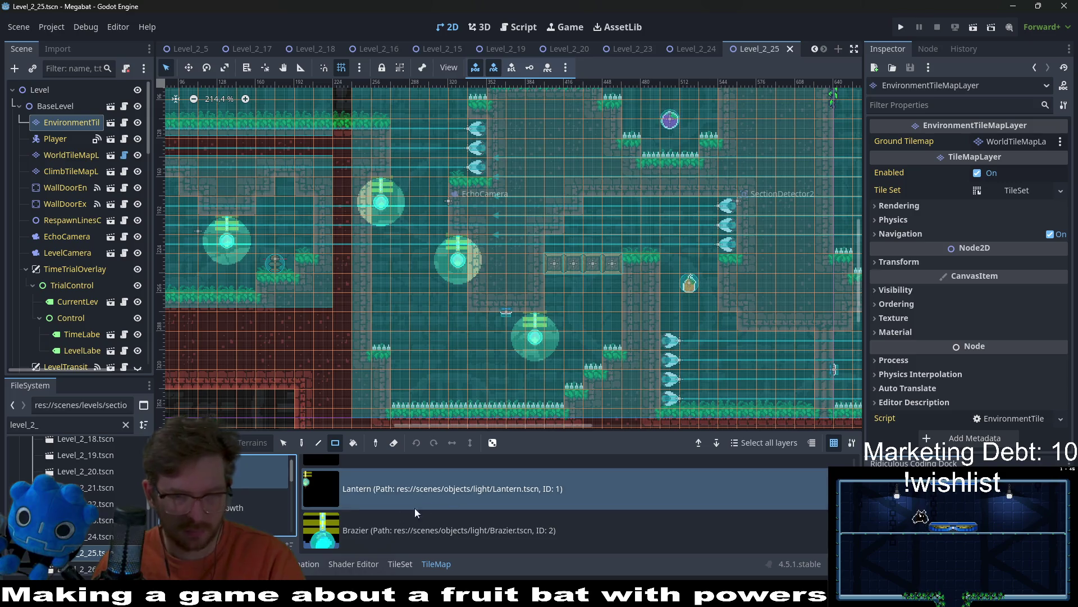
scroll(371, 485, "up", 1)
scroll(236, 492, "down", 2)
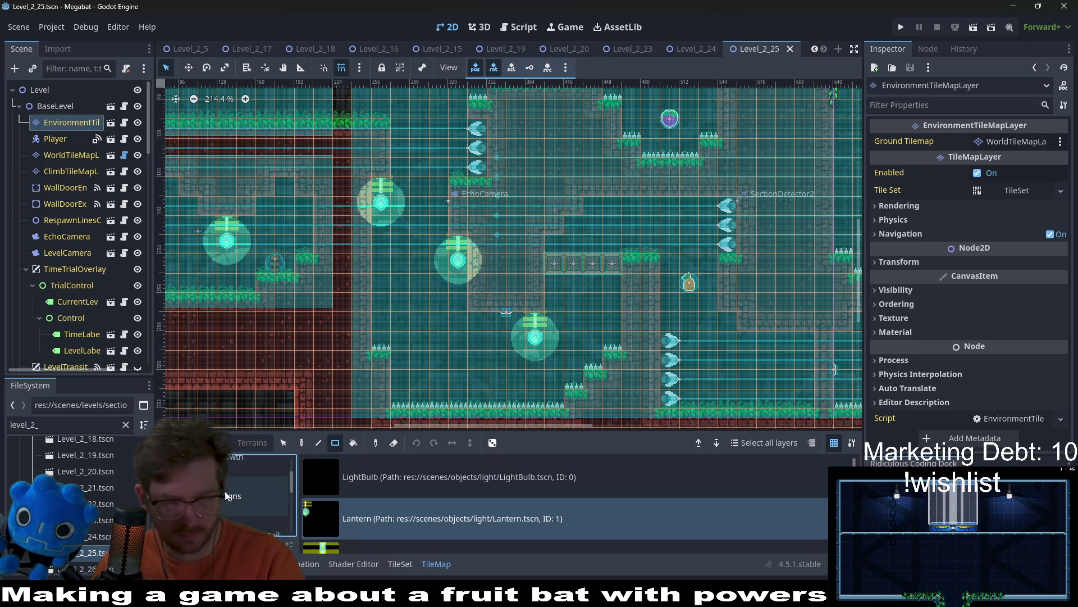
left_click(230, 514)
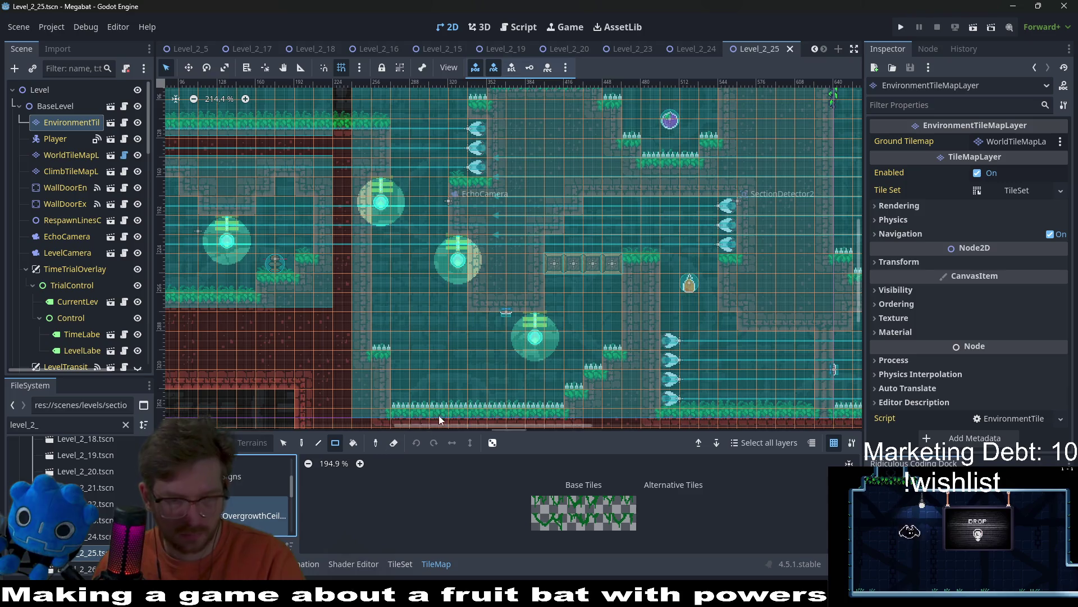
Pick the forest terrain and paint hanging vines around the stone block and ledge.
left_click(248, 442)
left_click(230, 488)
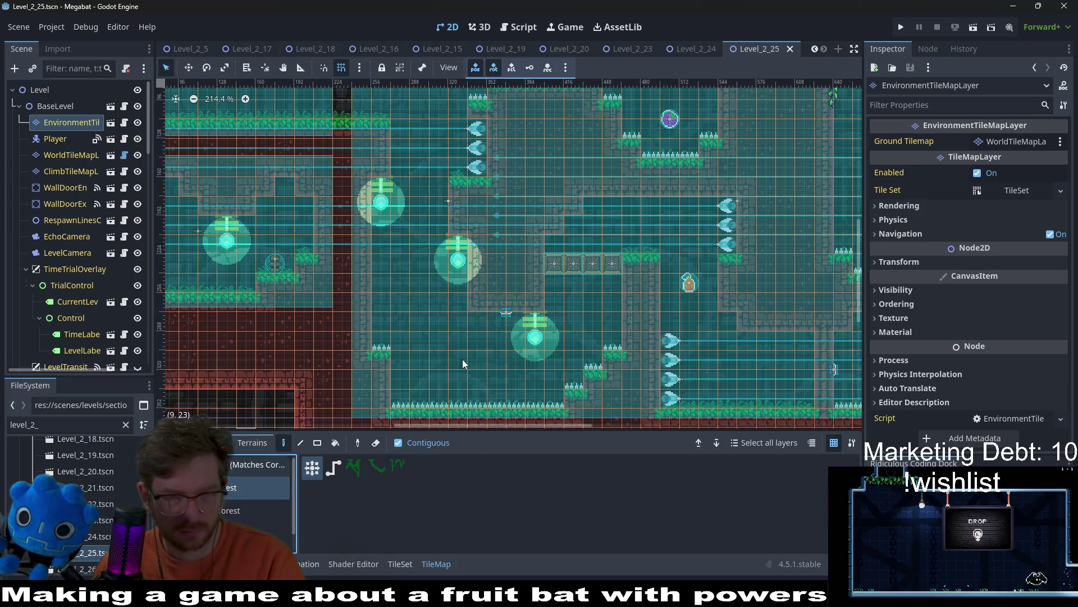
left_click(472, 323)
left_click(494, 319)
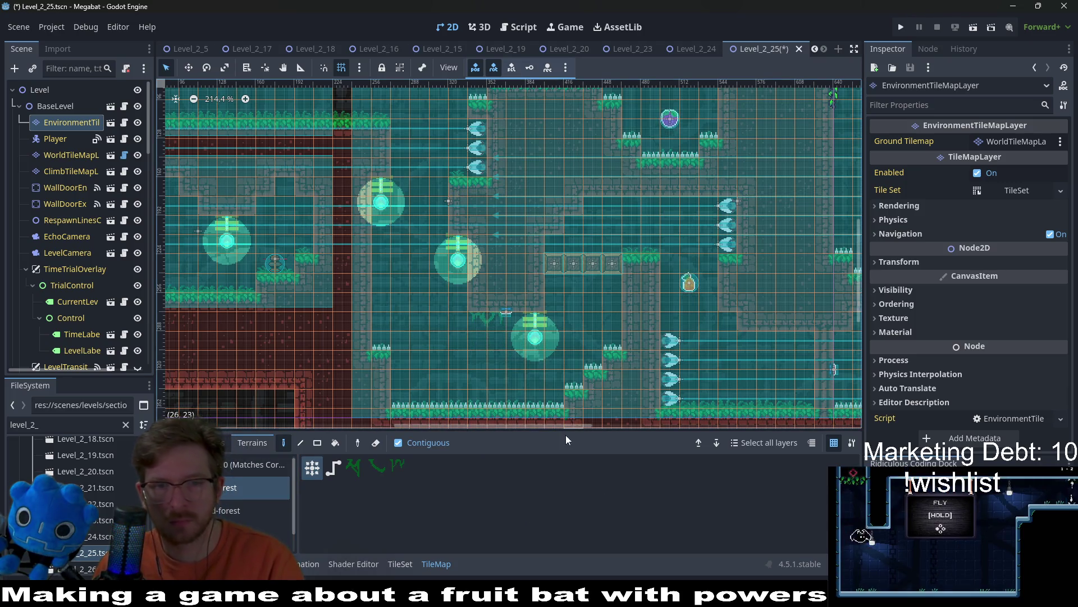
left_click(651, 199)
left_click(595, 206)
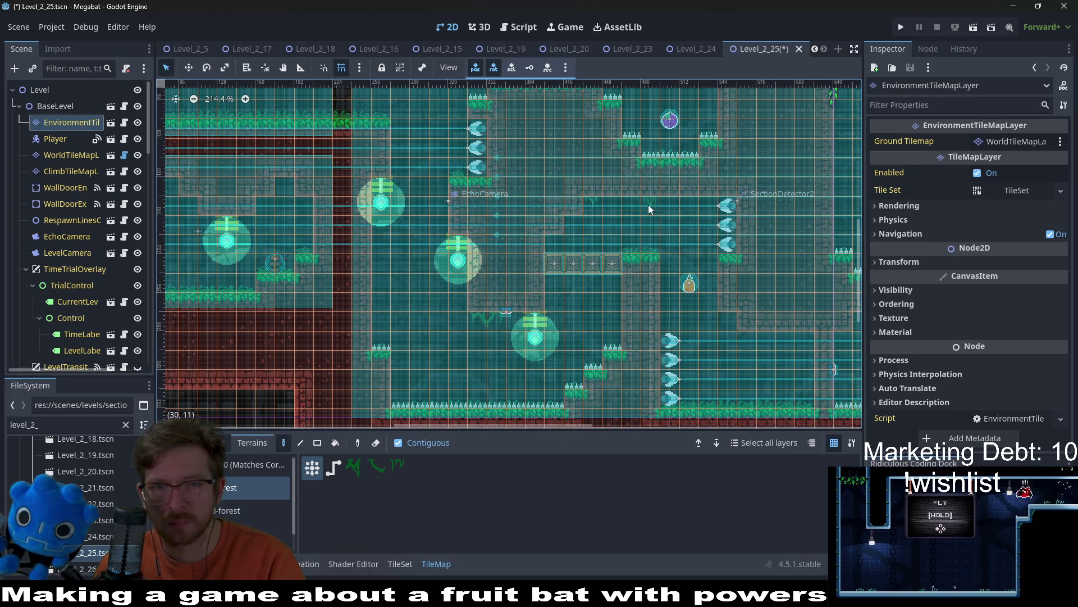
left_click(690, 203)
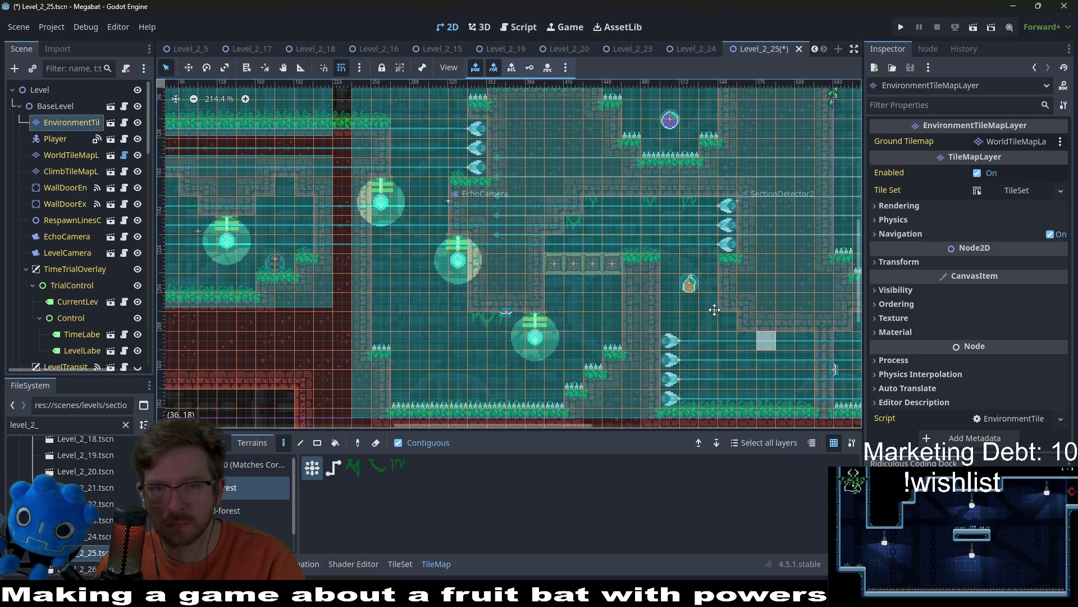
Paint vine terrain across the stone platform and near the level's top, then save.
scroll(696, 306, "right", 3)
scroll(662, 298, "down", 1)
left_click(649, 288)
left_click(694, 303)
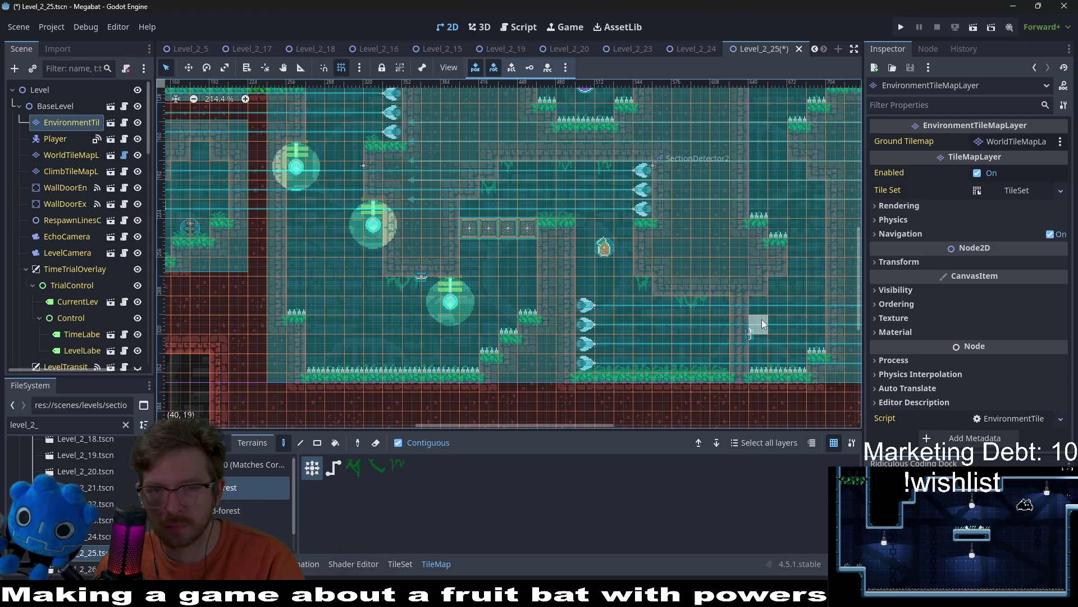
left_click(779, 294)
left_click(766, 287)
left_click(820, 191)
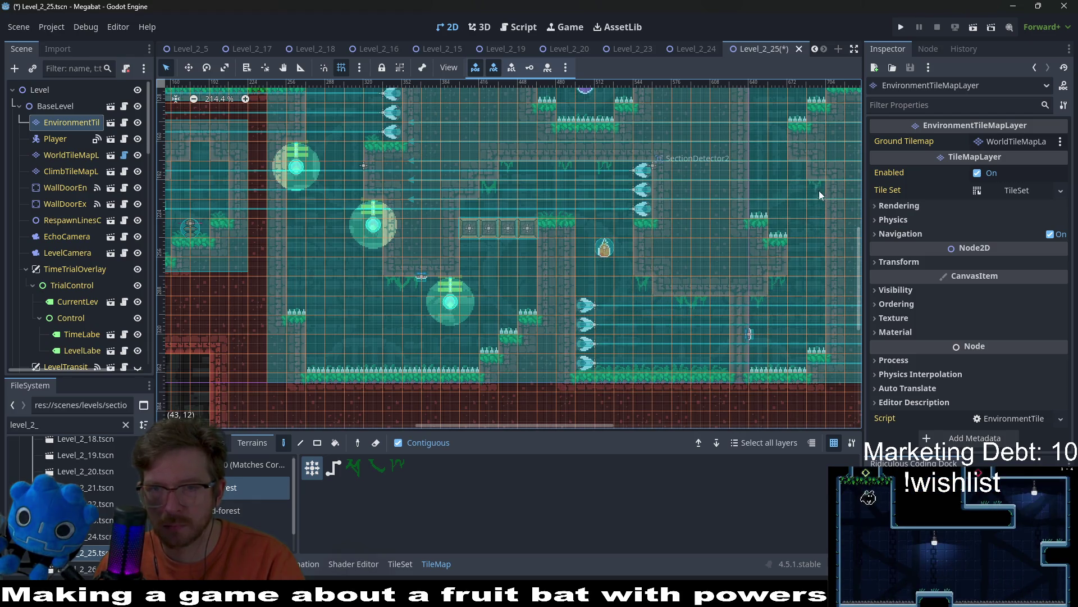
mouse_move(801, 166)
left_mouse_down()
mouse_move(598, 312)
mouse_move(608, 293)
left_mouse_up()
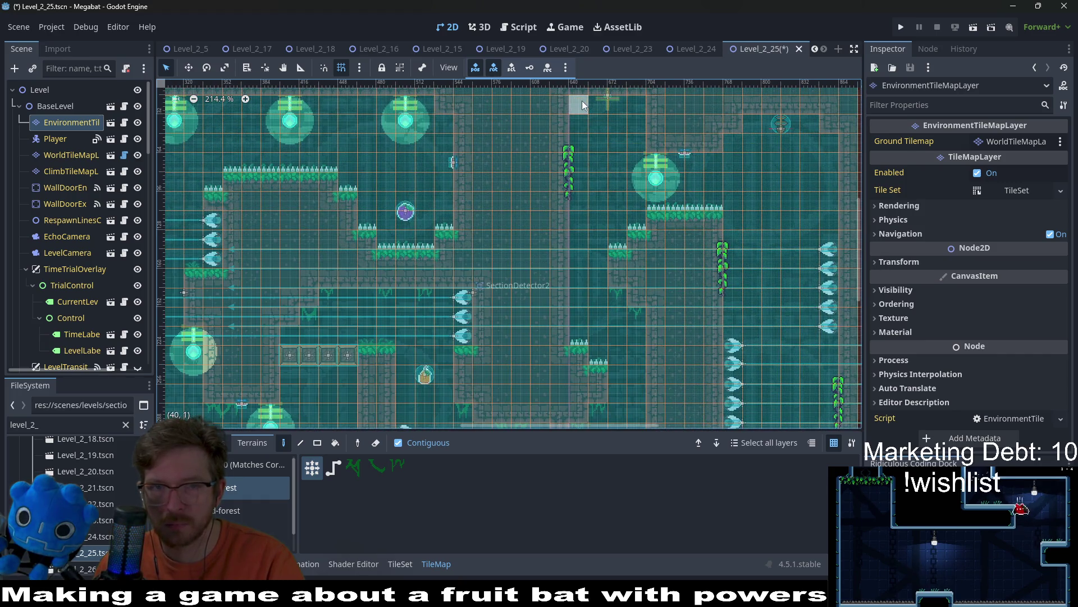
left_click(616, 104)
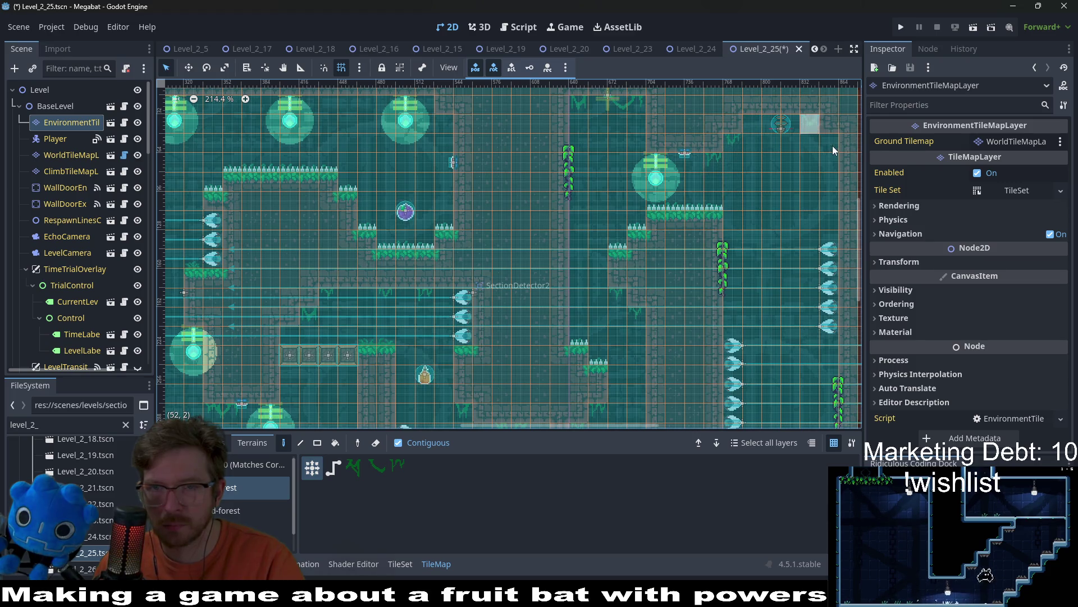
scroll(710, 248, "down", 2)
key("ctrl+s")
Add a tile in the upper-left room and save Level_2_25 again.
scroll(597, 334, "down", 8)
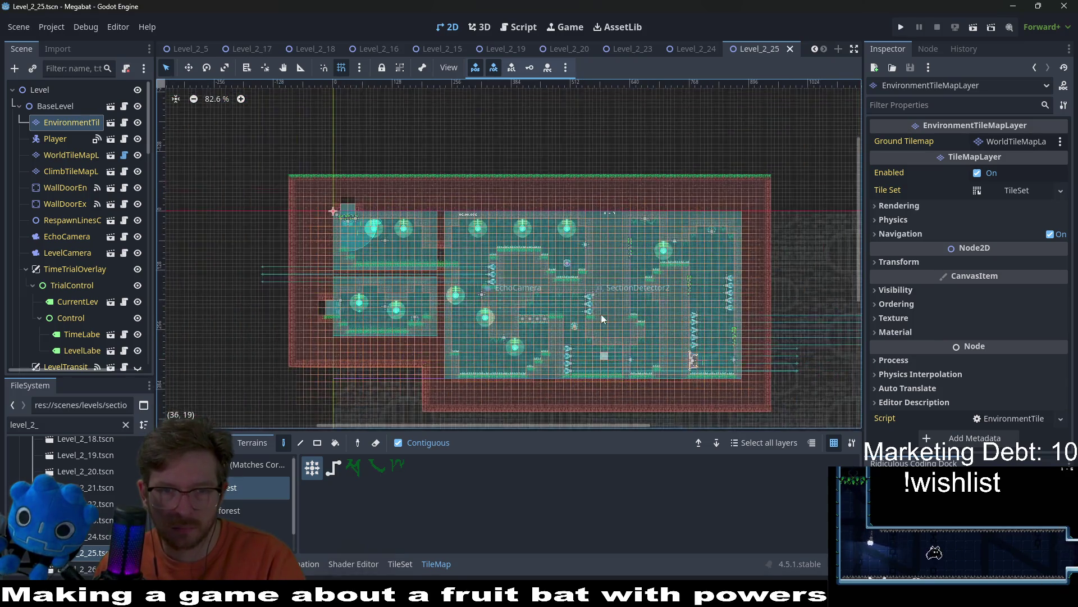
scroll(604, 202, "up", 4)
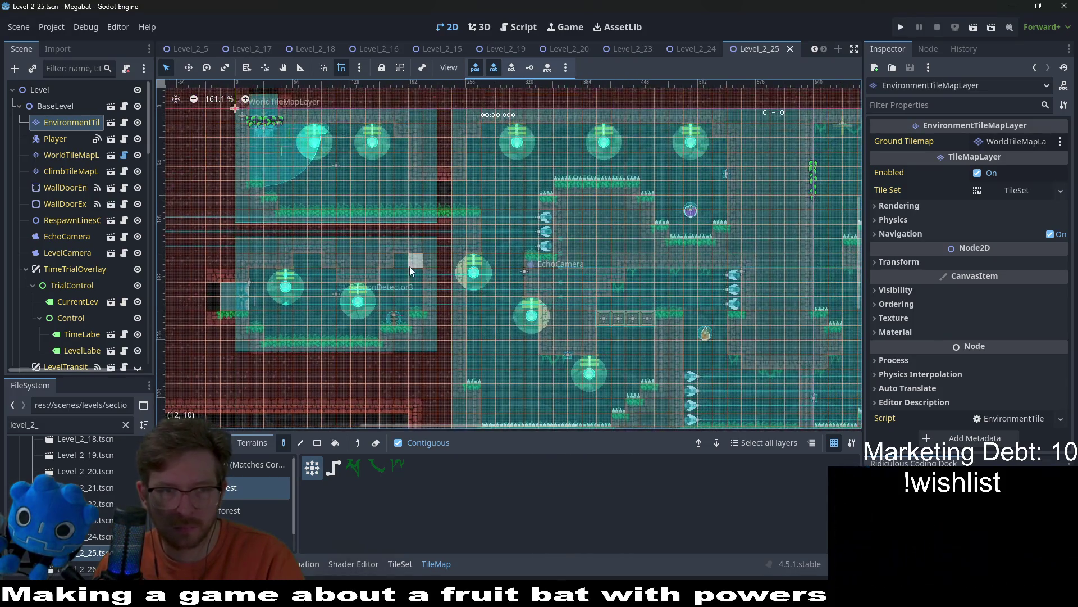
scroll(409, 266, "up", 4)
left_click(278, 260)
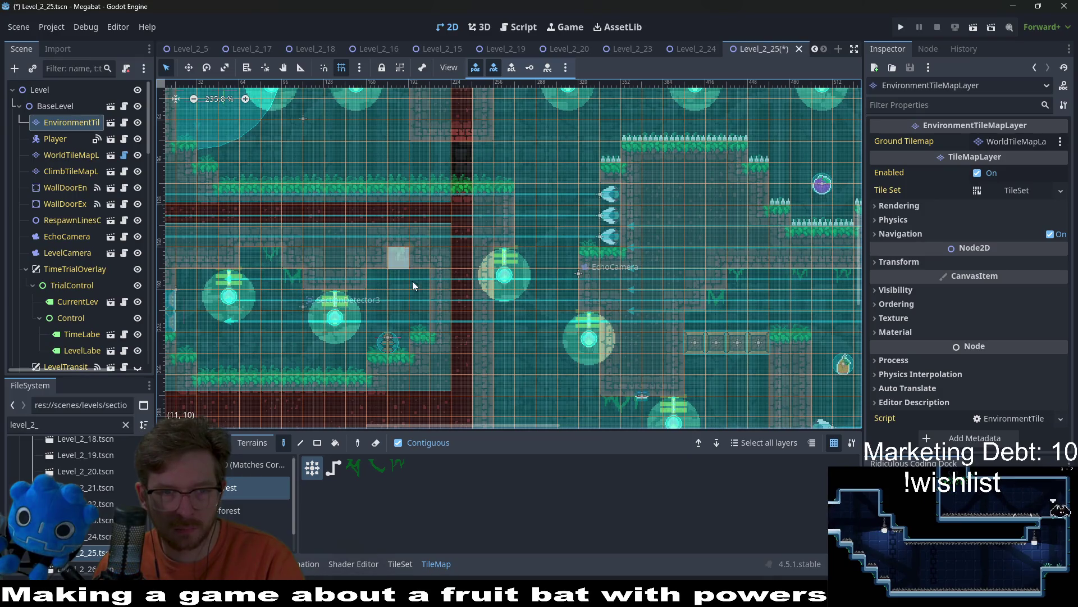
scroll(780, 212, "down", 3)
key("ctrl+s")
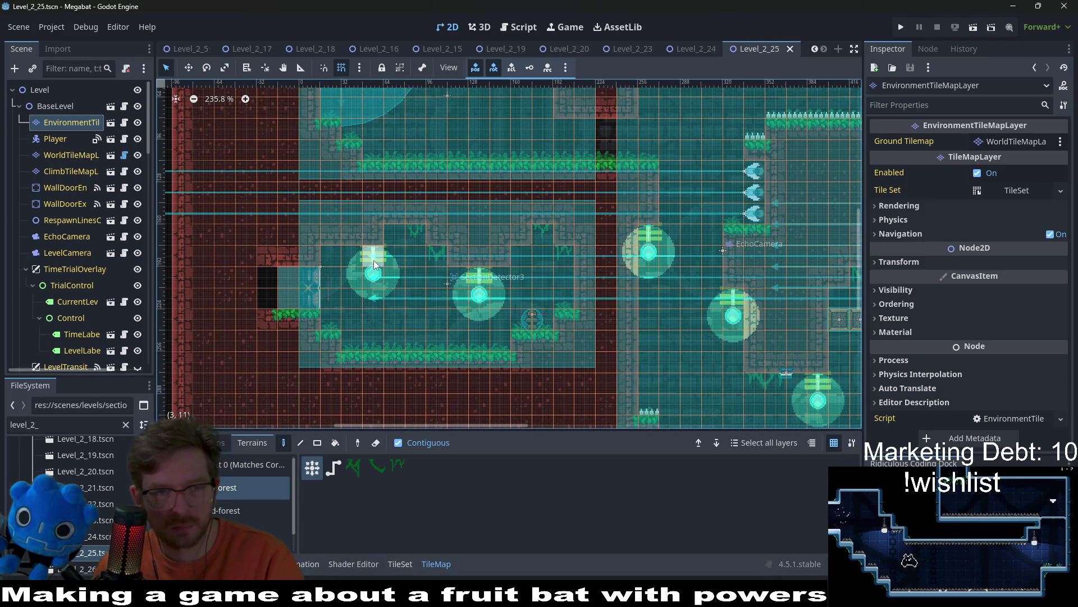
scroll(641, 278, "down", 2)
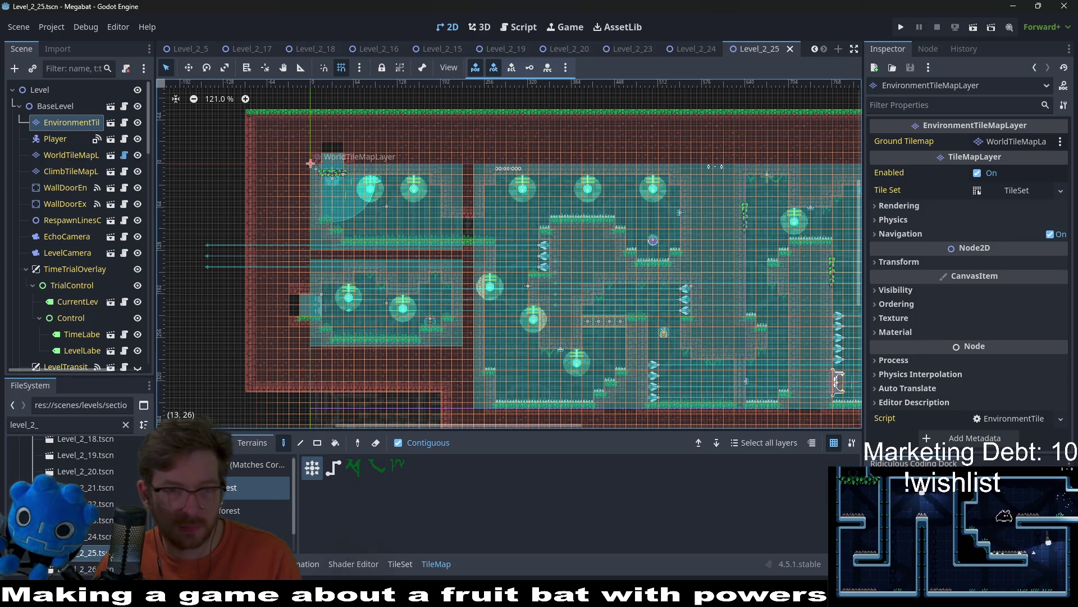
Open Level_2_26, pan across its rooms and corridor, then open Level_2_27.
double_click(90, 569)
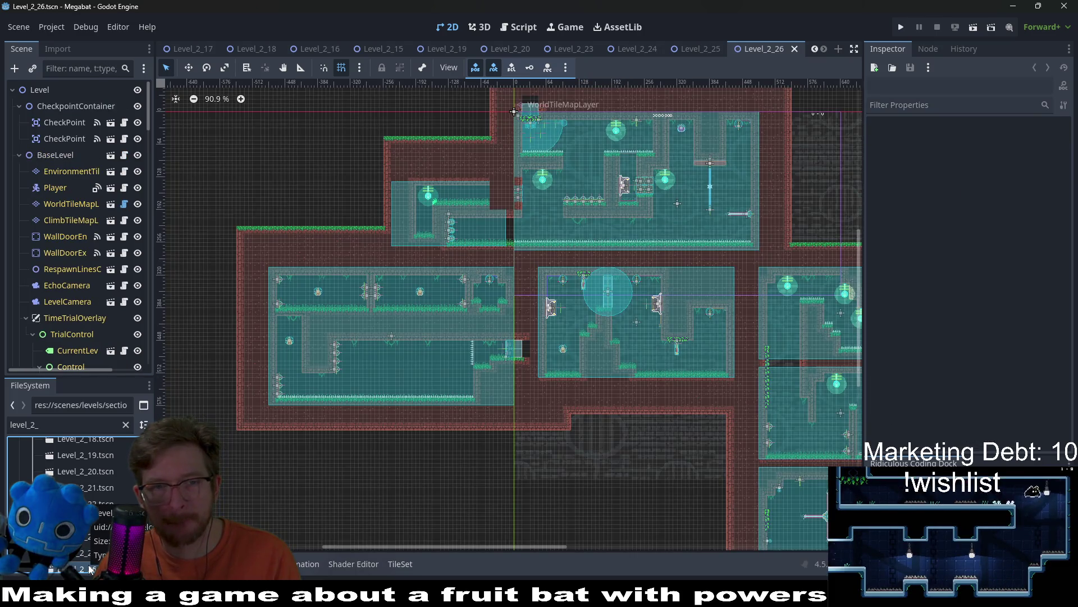
left_click_drag(638, 313, 550, 322)
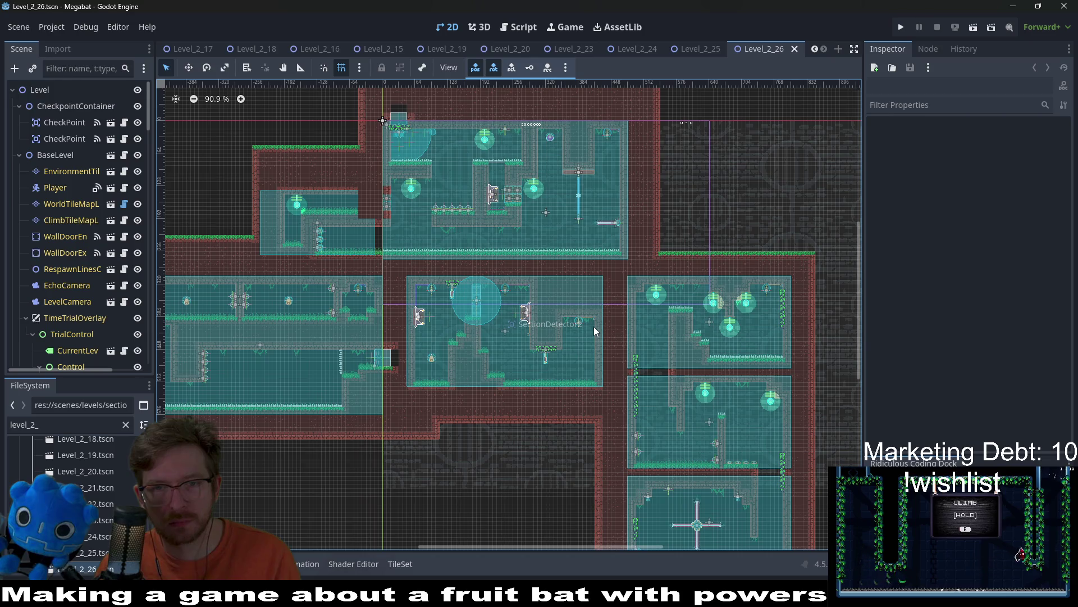
left_click_drag(594, 326, 622, 289)
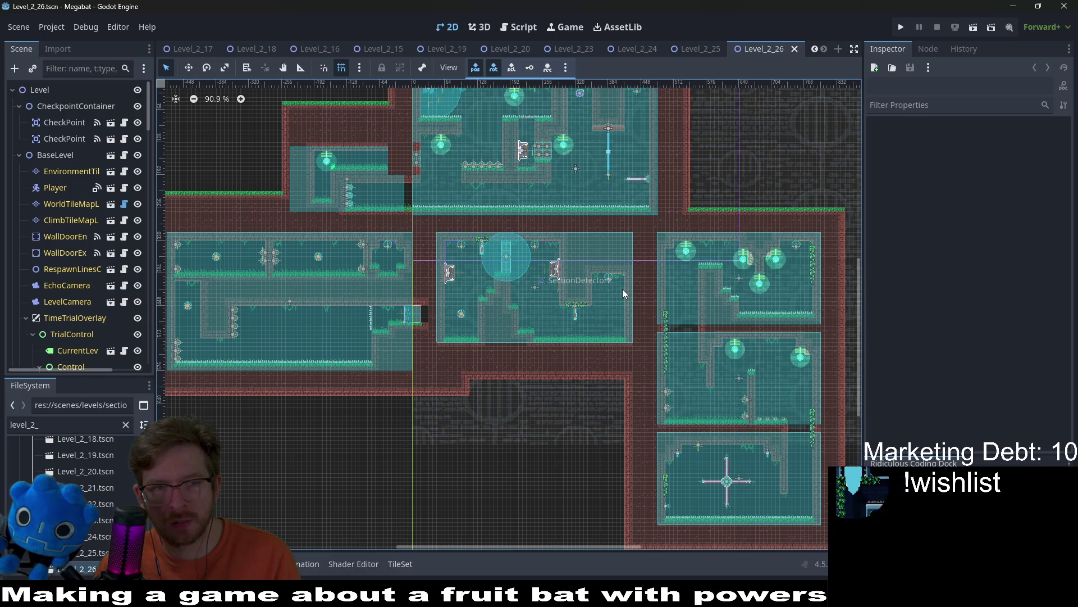
scroll(413, 284, "up", 6)
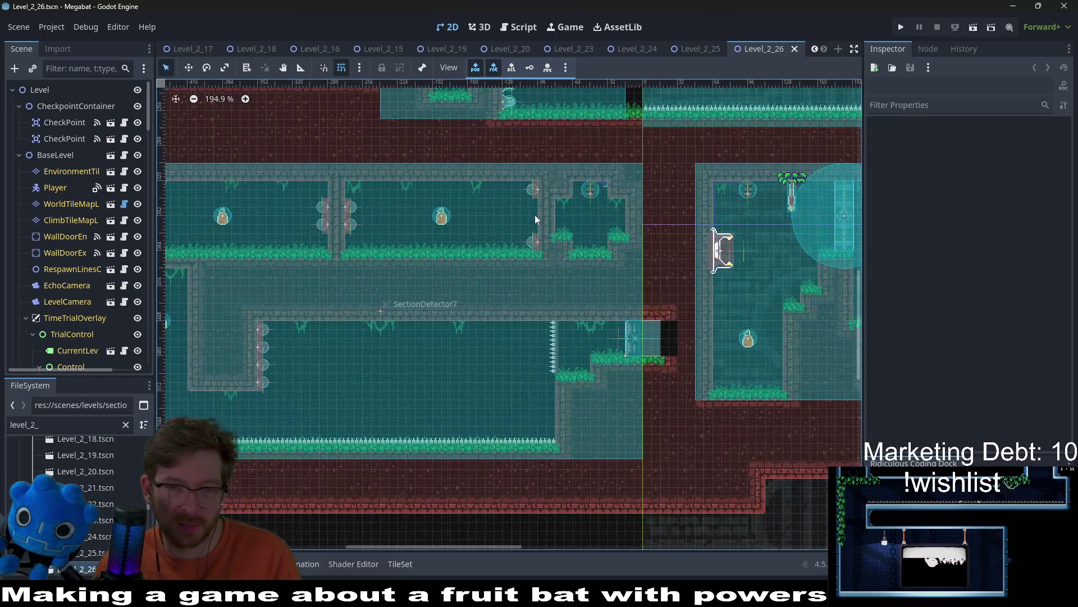
left_click_drag(394, 326, 456, 308)
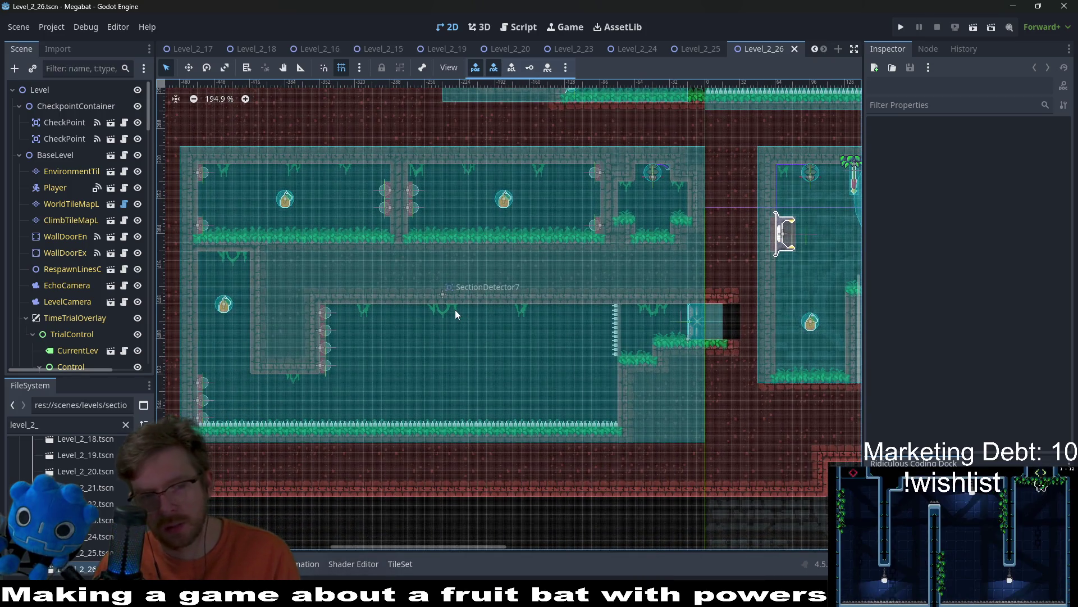
scroll(454, 309, "down", 5)
left_click_drag(553, 336, 416, 367)
double_click(97, 535)
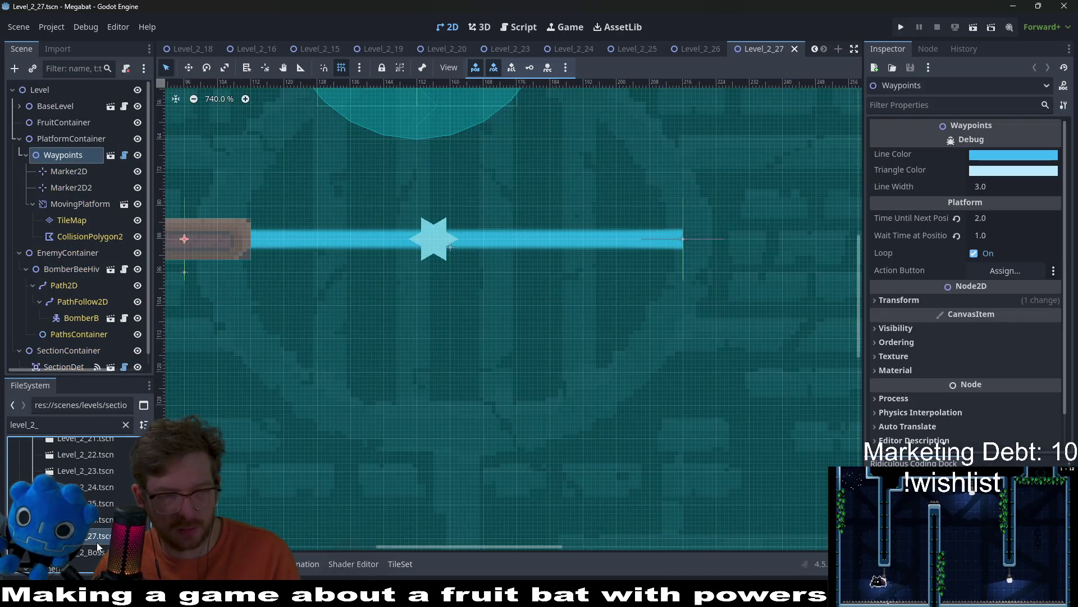
scroll(471, 366, "down", 8)
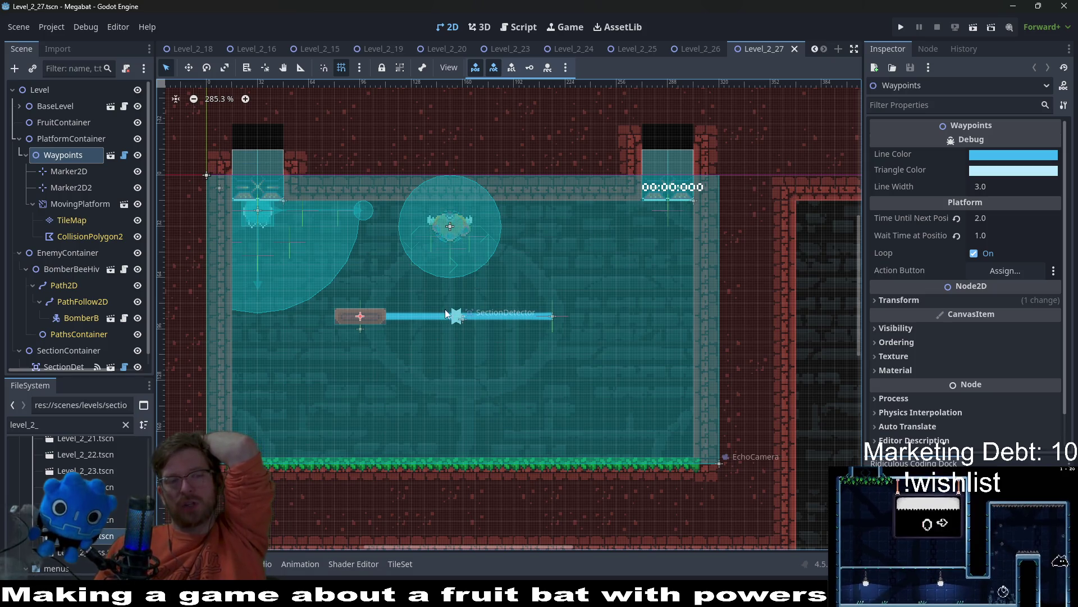
Begin deleting the Level_2_27 scene file, then close the removal confirmation.
left_click(73, 519)
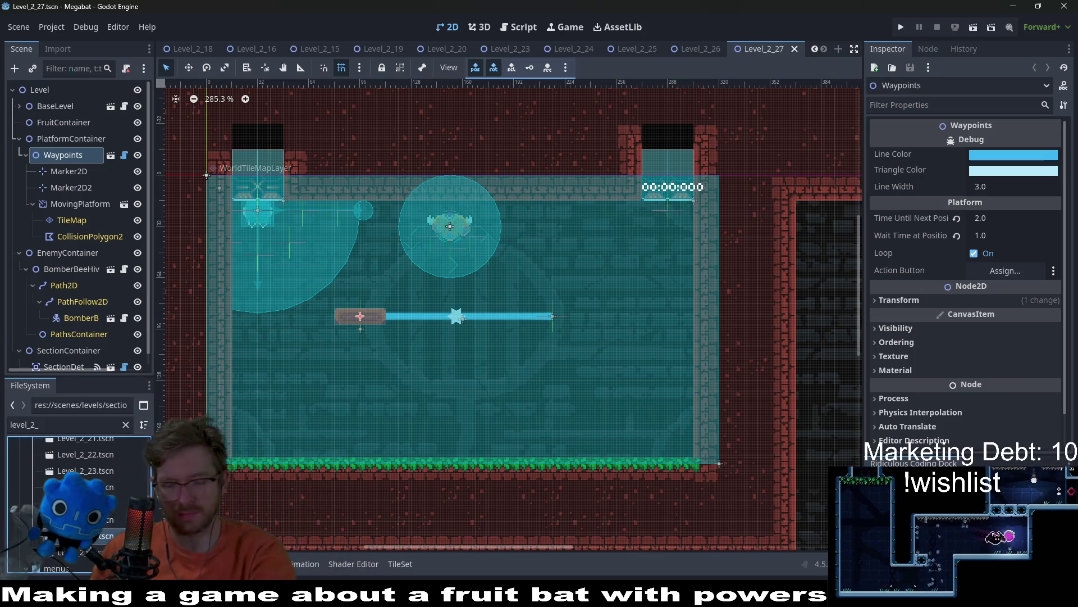
key("Delete")
left_click(440, 349)
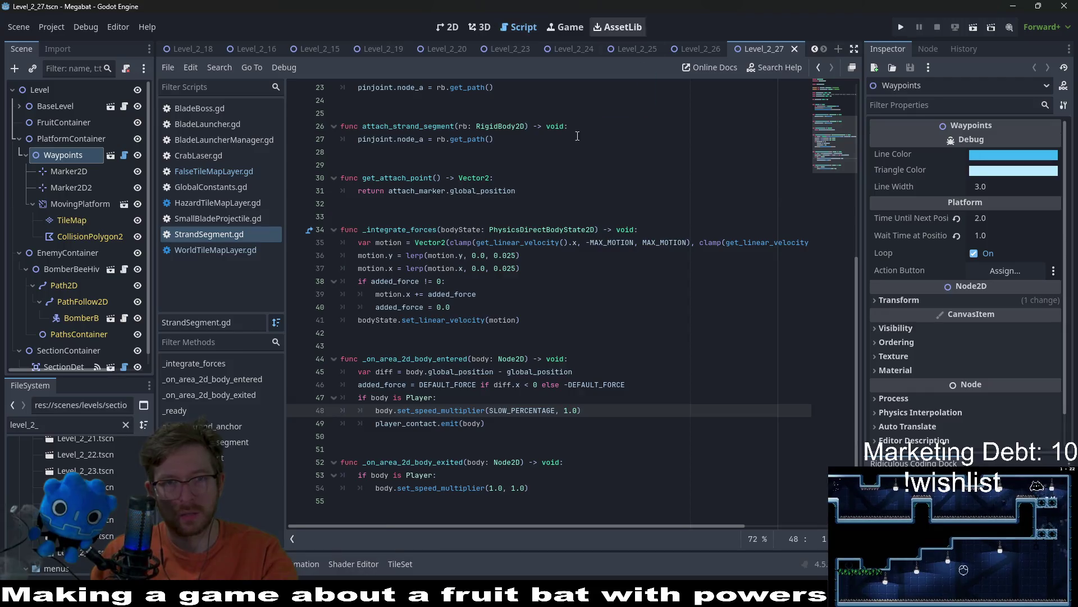
Open GlobalConstants.gd with Quick Open, delete the LEVEL_2_27 path constant line and save.
key("shift+alt+o")
type("globalcon")
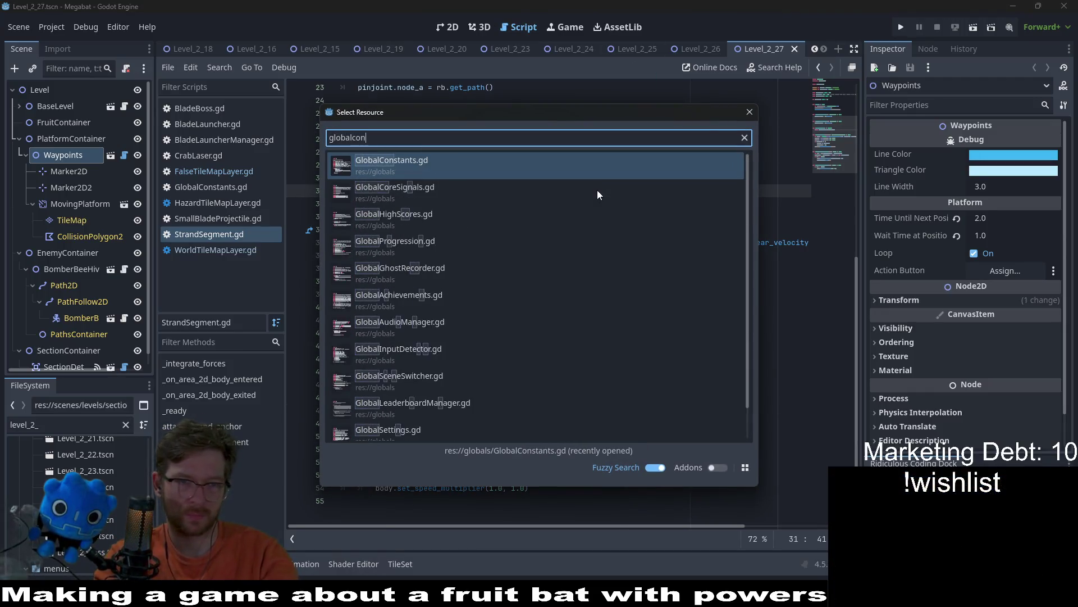
key("Return")
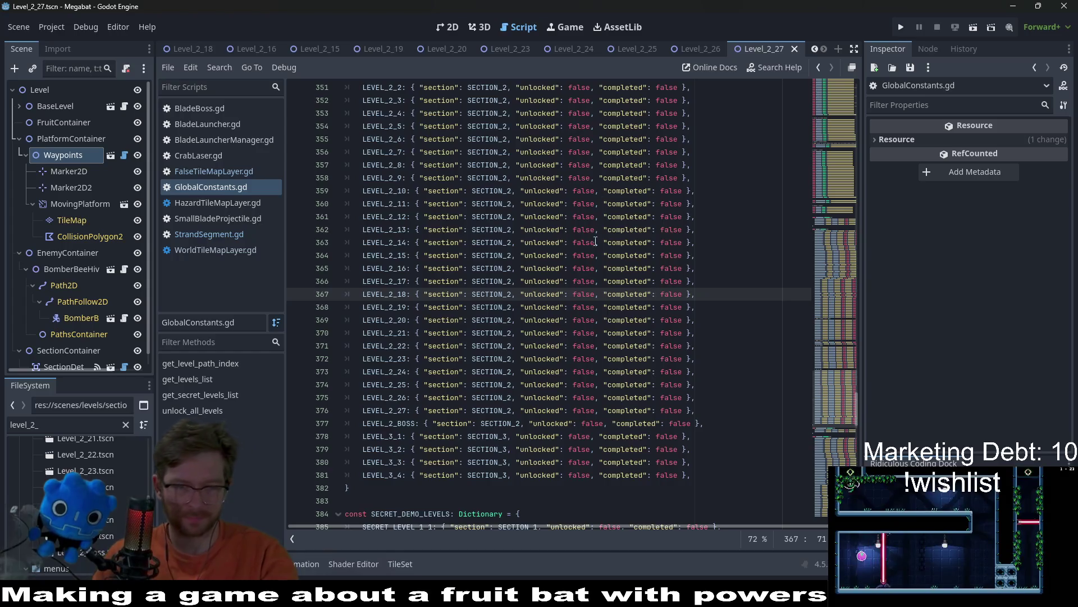
scroll(595, 257, "down", 10)
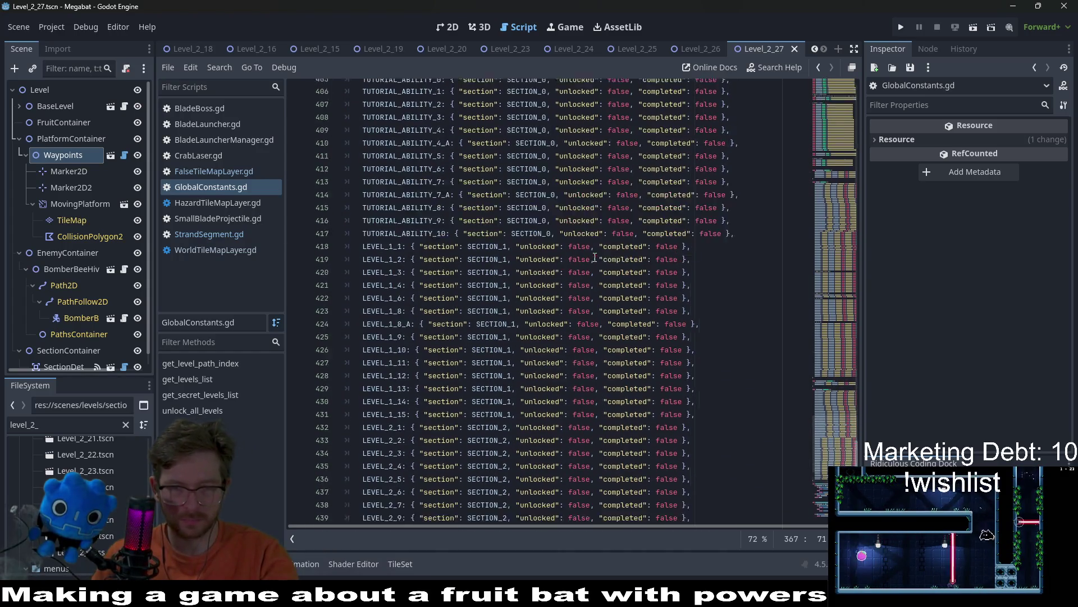
scroll(824, 305, "up", 10)
scroll(824, 305, "up", 20)
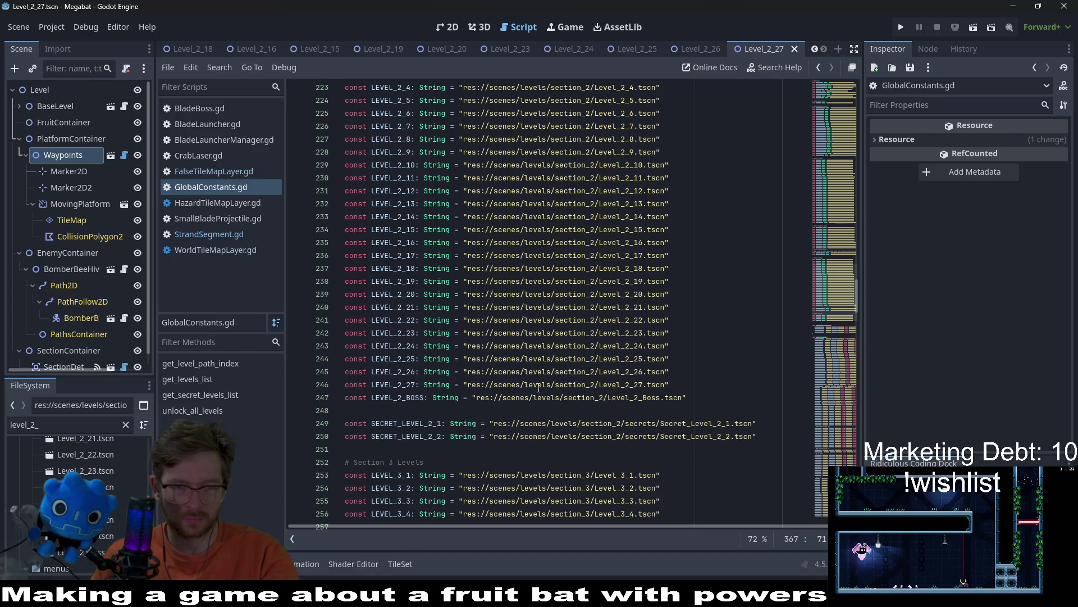
left_click_drag(684, 380, 689, 374)
key("BackSpace")
key("ctrl+s")
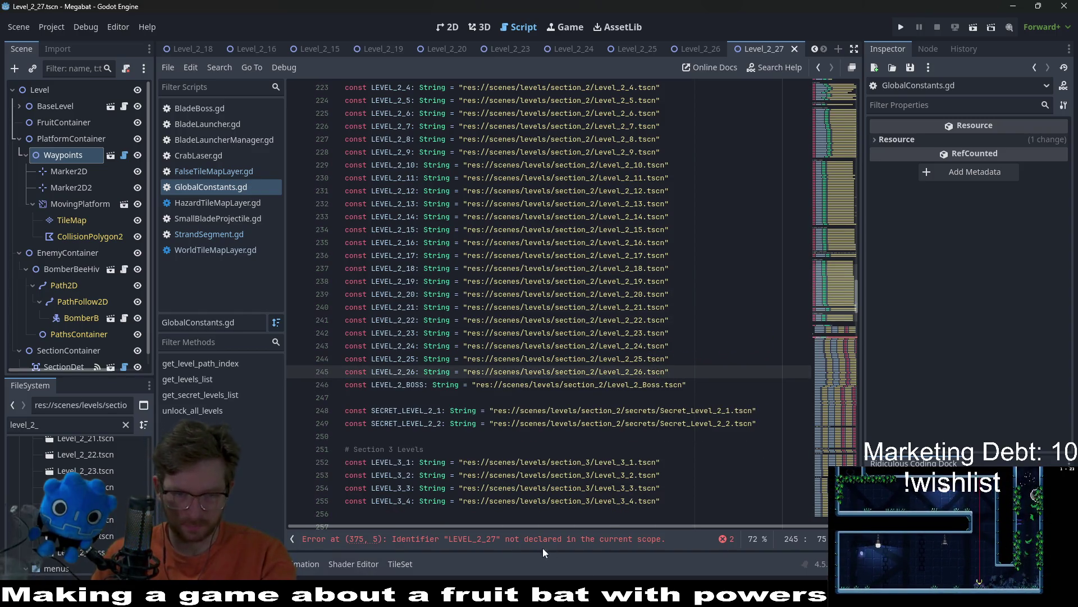
Delete the LEVEL_2_27 levels dictionary entry, save, and return to the 2D view.
left_click(548, 539)
key("shift+Up")
key("shift+Up")
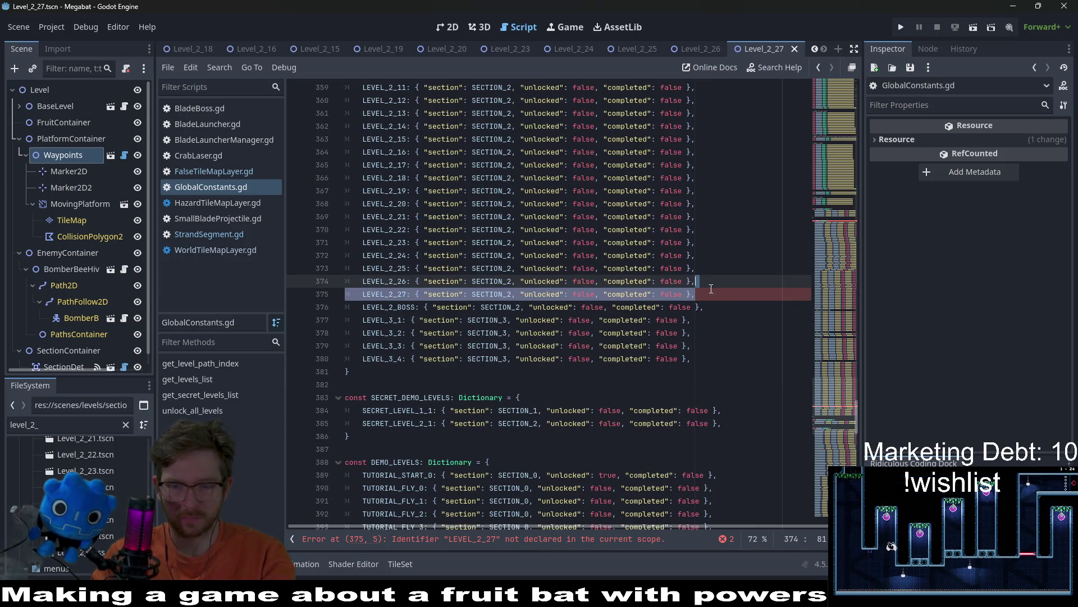
key("BackSpace")
key("ctrl+s")
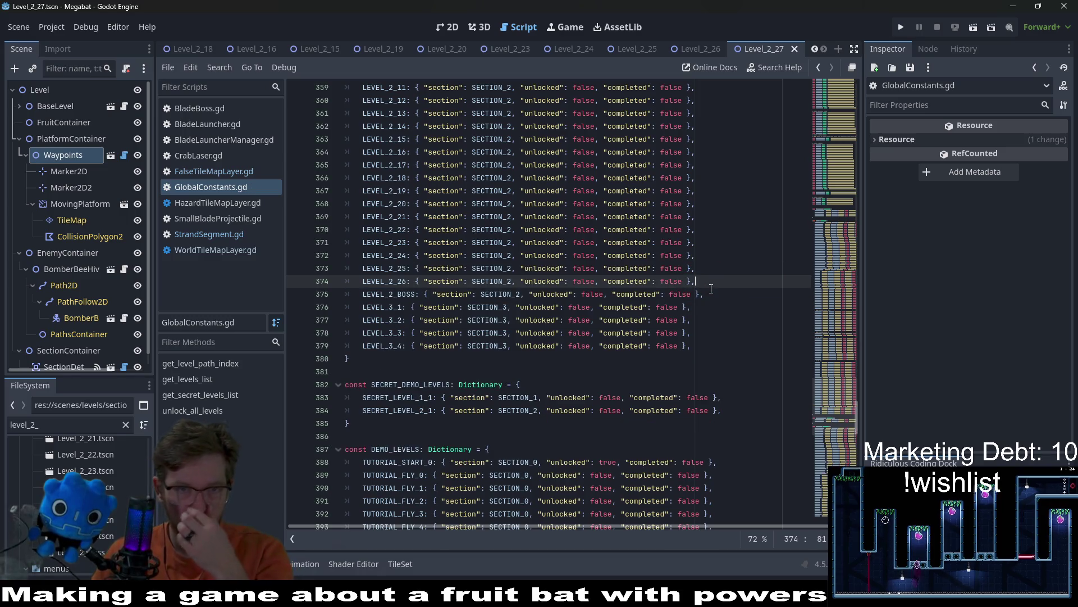
left_click(450, 29)
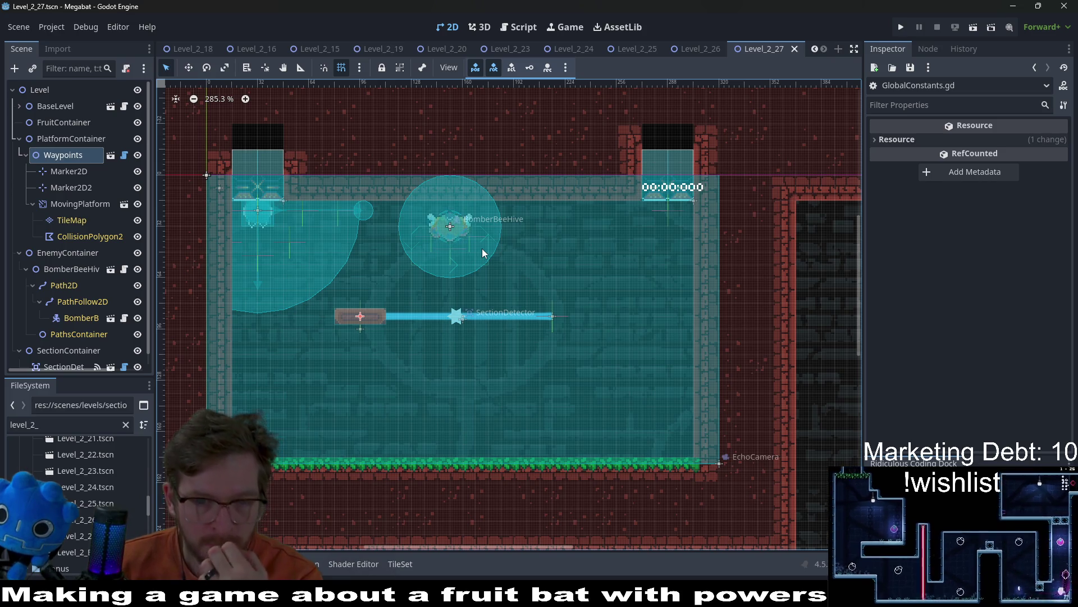
scroll(482, 252, "down", 4)
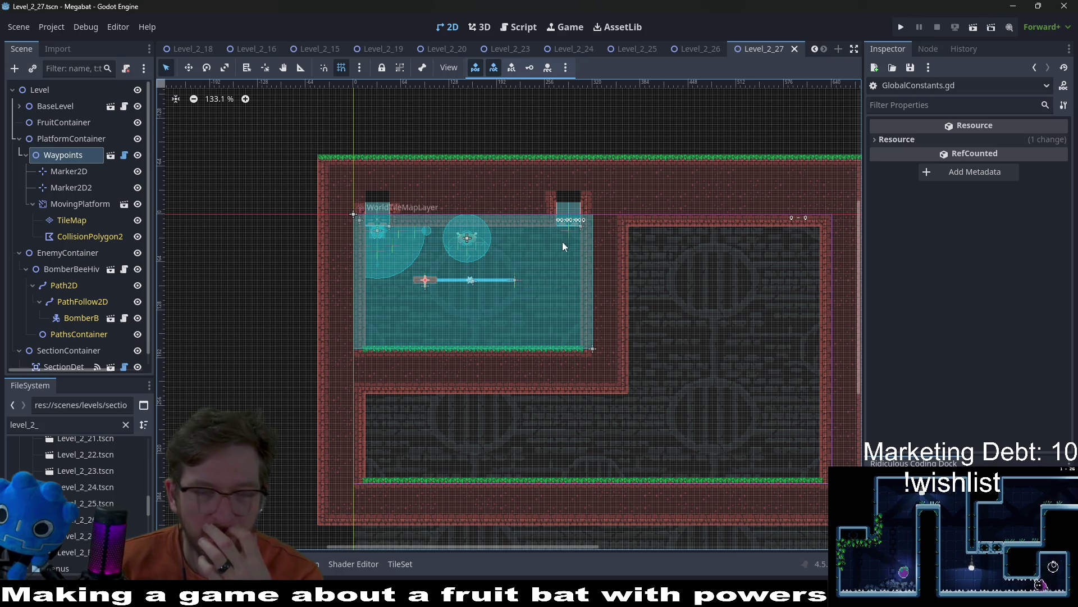
middle_click(769, 53)
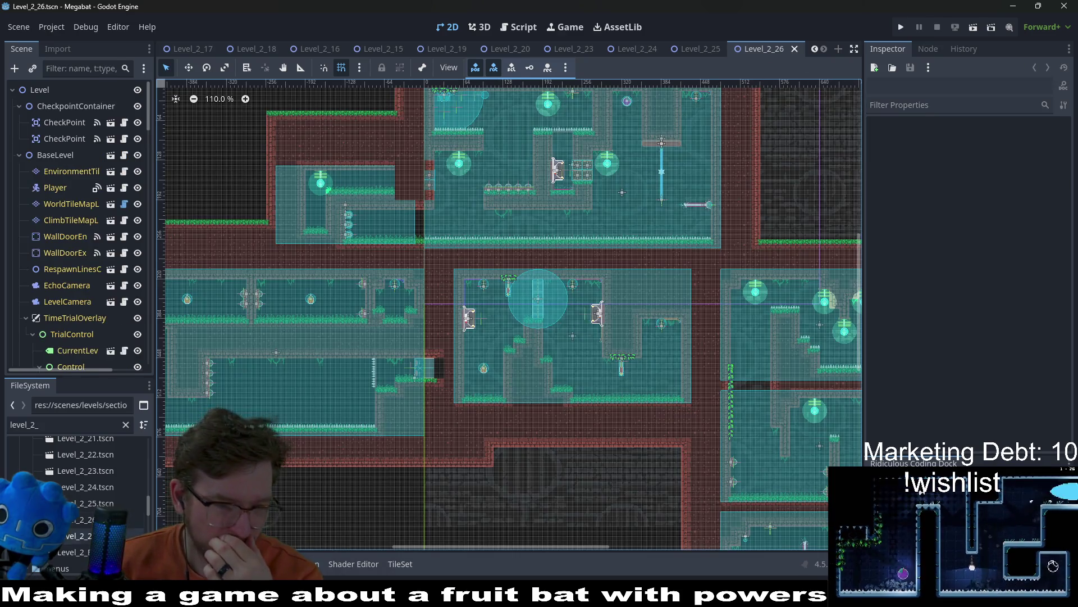
key("Delete")
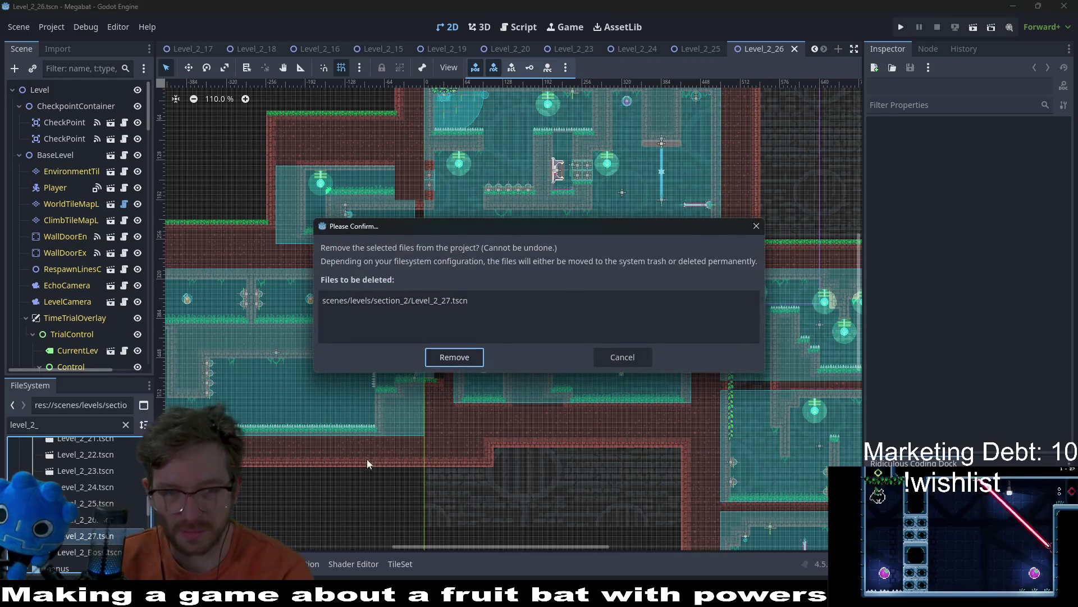
left_click(443, 357)
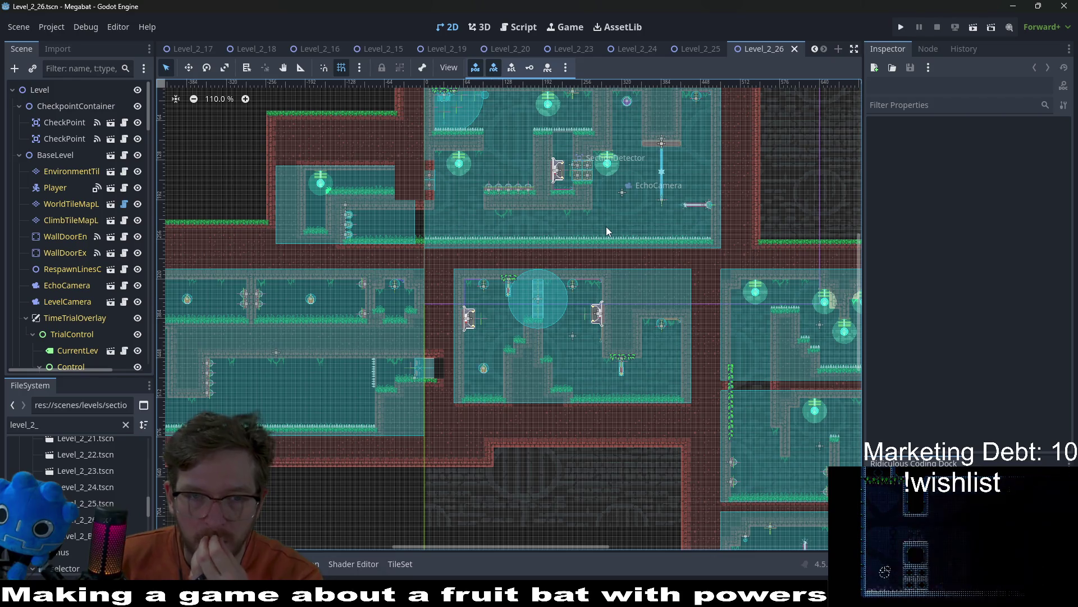
left_click(523, 28)
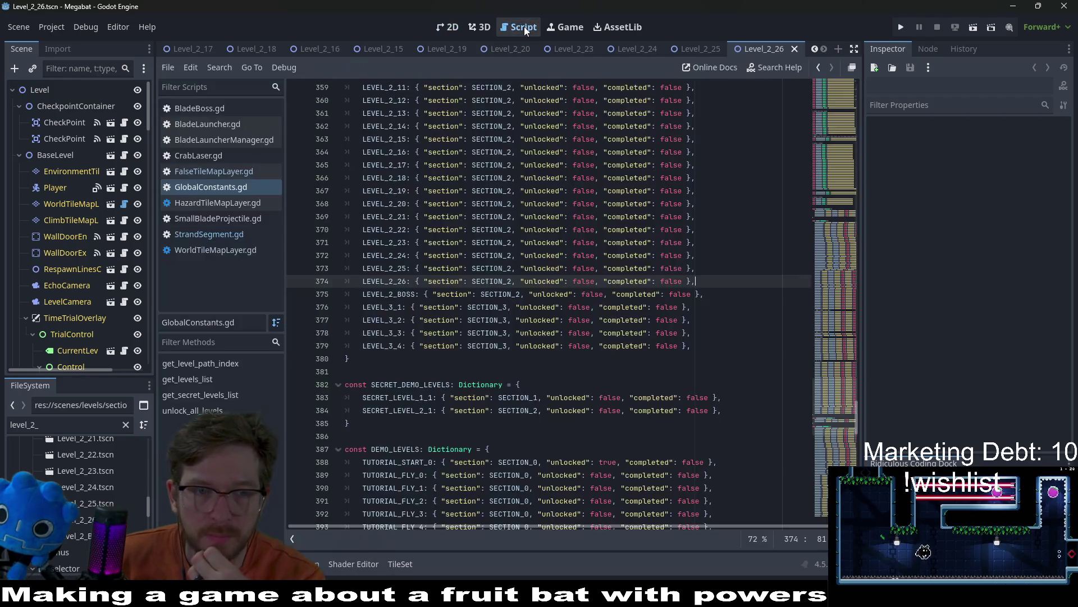
left_click(450, 29)
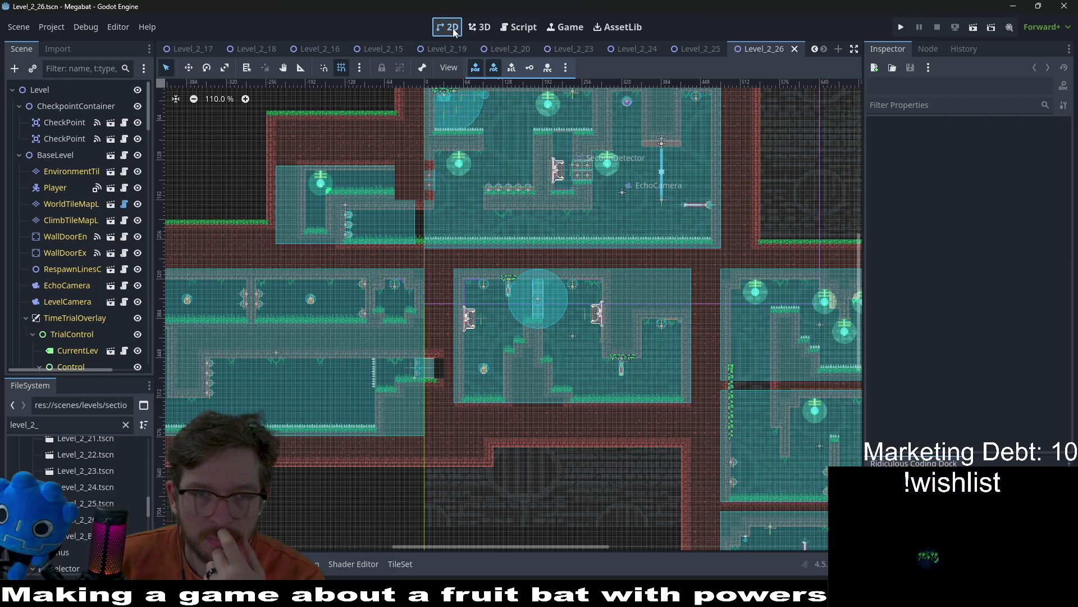
scroll(508, 160, "down", 4)
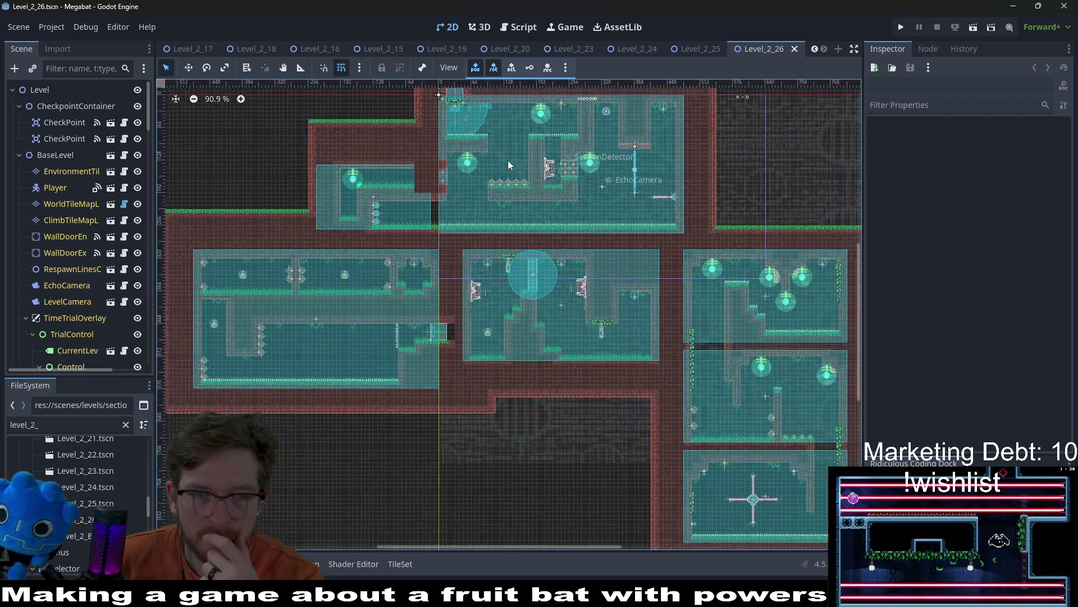
scroll(579, 239, "up", 2)
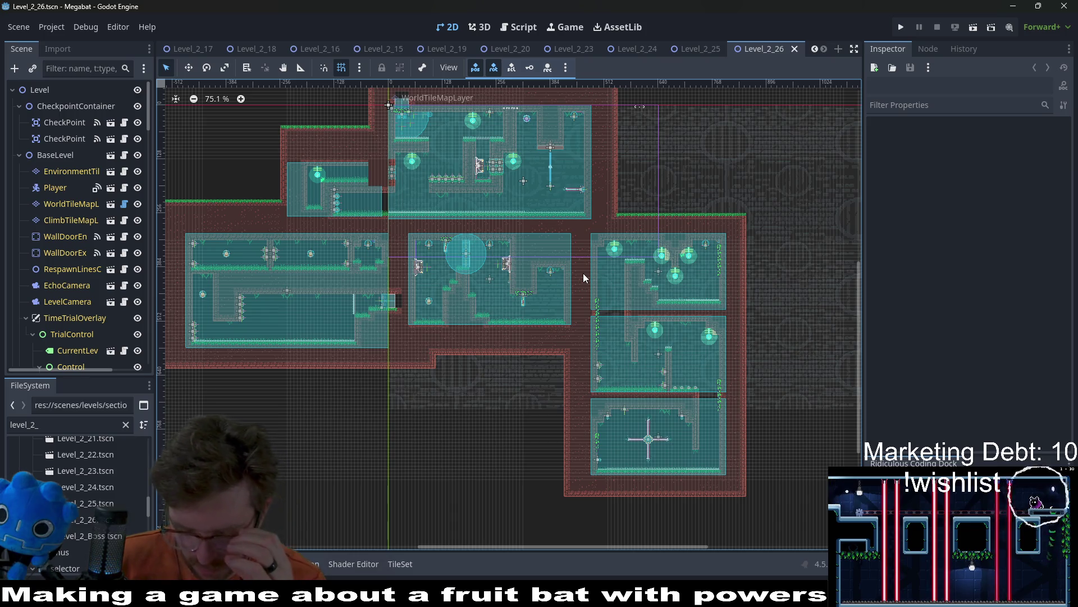
scroll(298, 48, "up", 7)
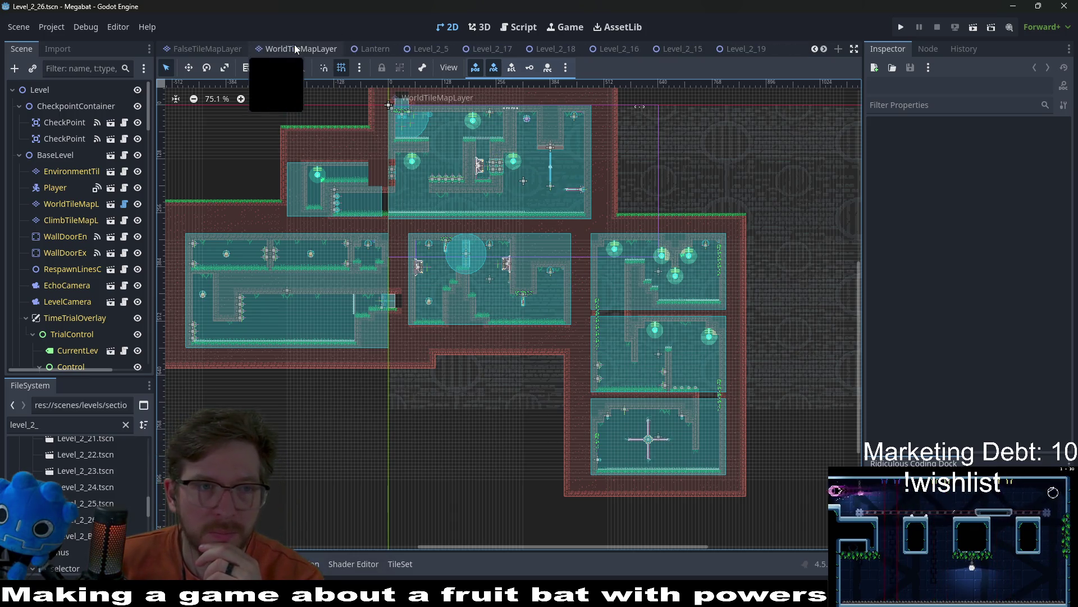
Switch to Level_2_5, compare it with Level_2_4, then reopen Level_2_5.
left_click(594, 49)
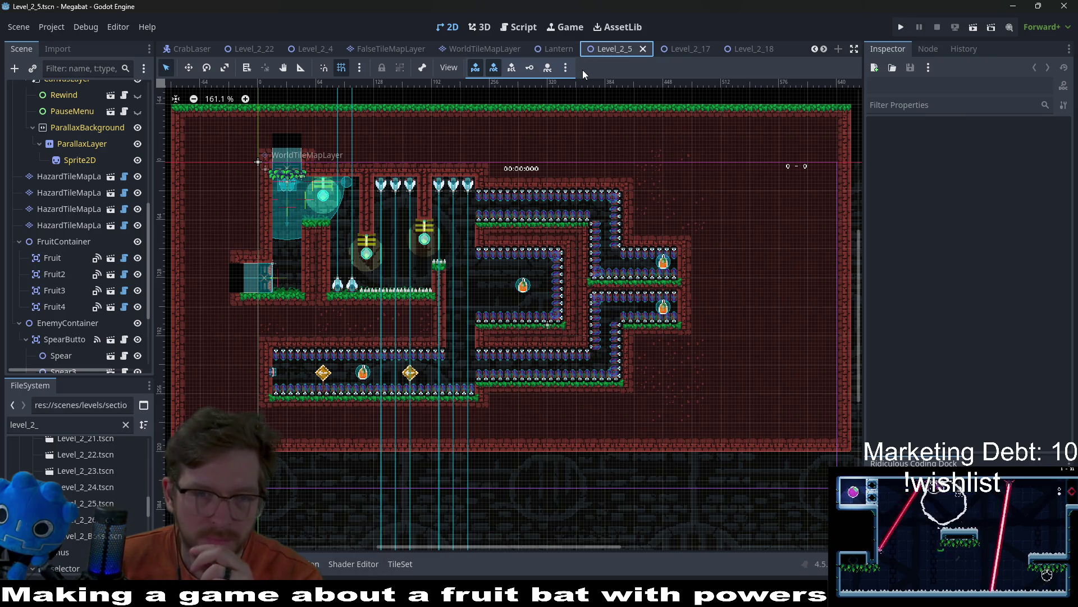
scroll(87, 490, "up", 5)
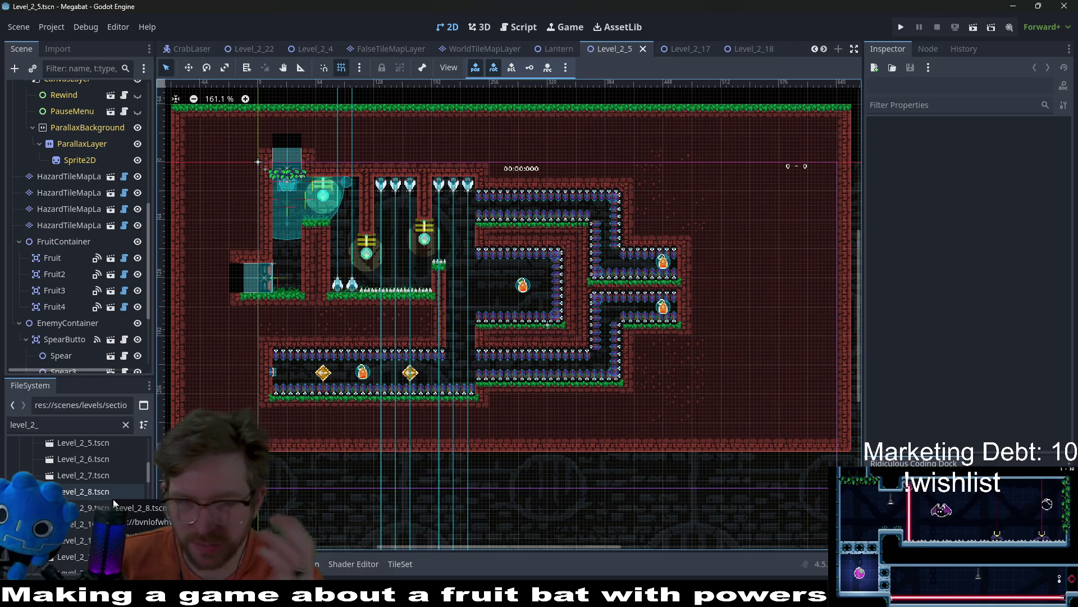
scroll(111, 499, "up", 2)
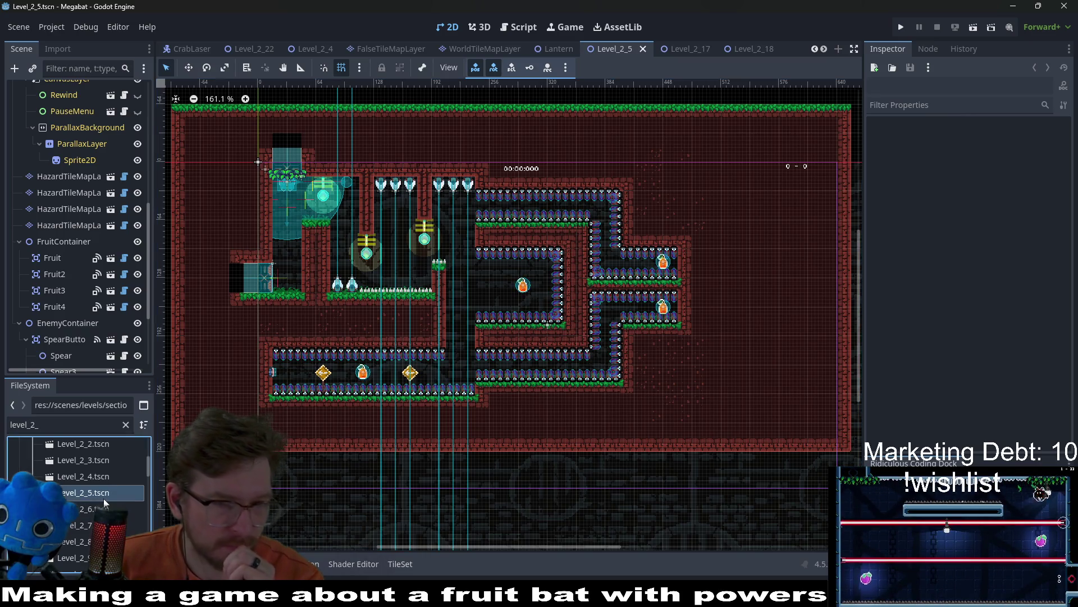
left_click(107, 476)
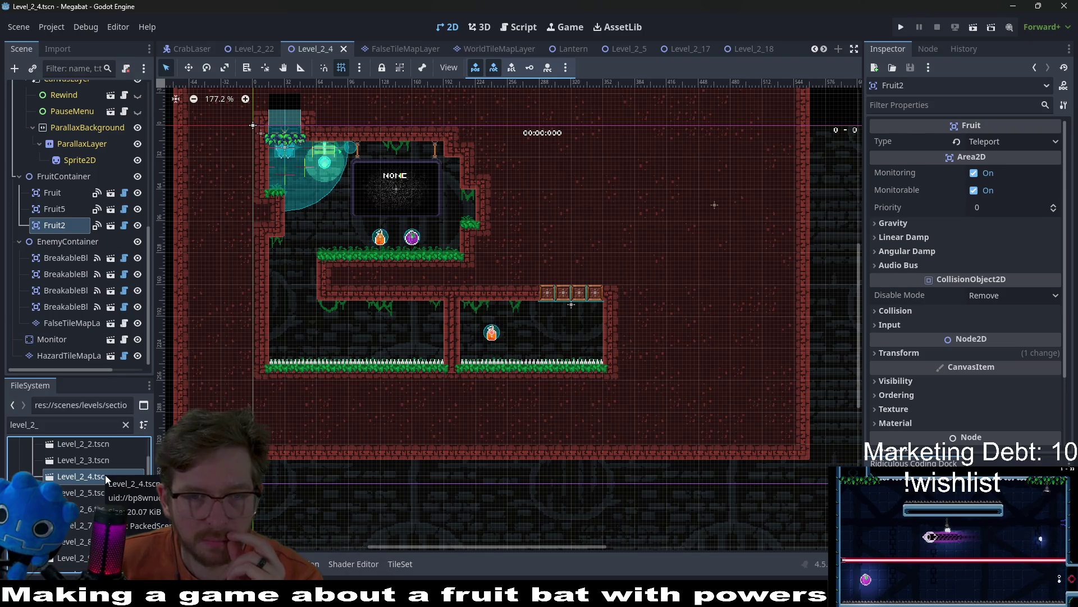
double_click(92, 492)
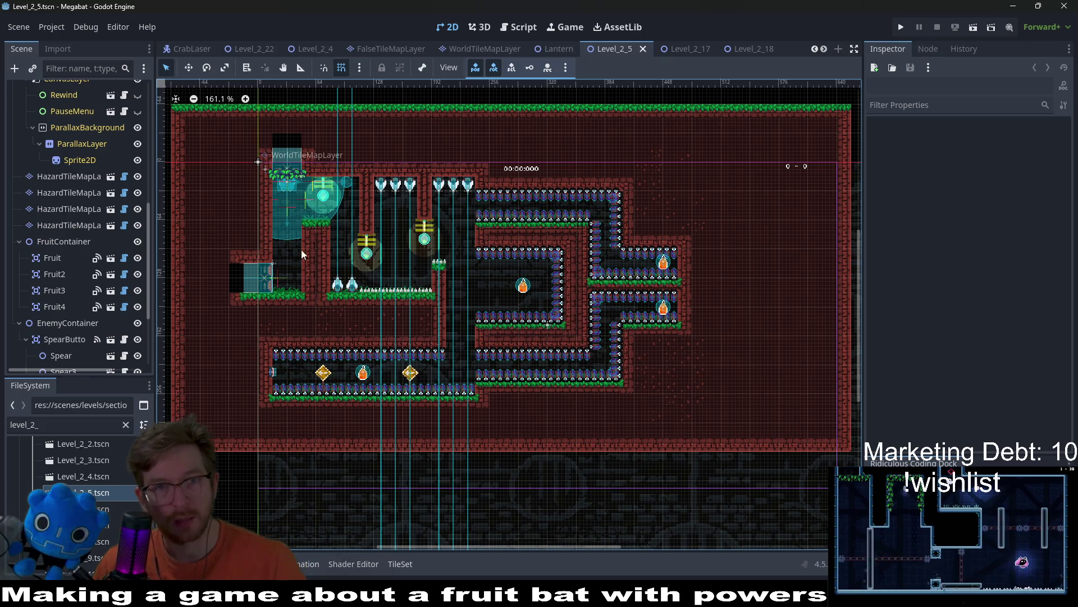
double_click(106, 476)
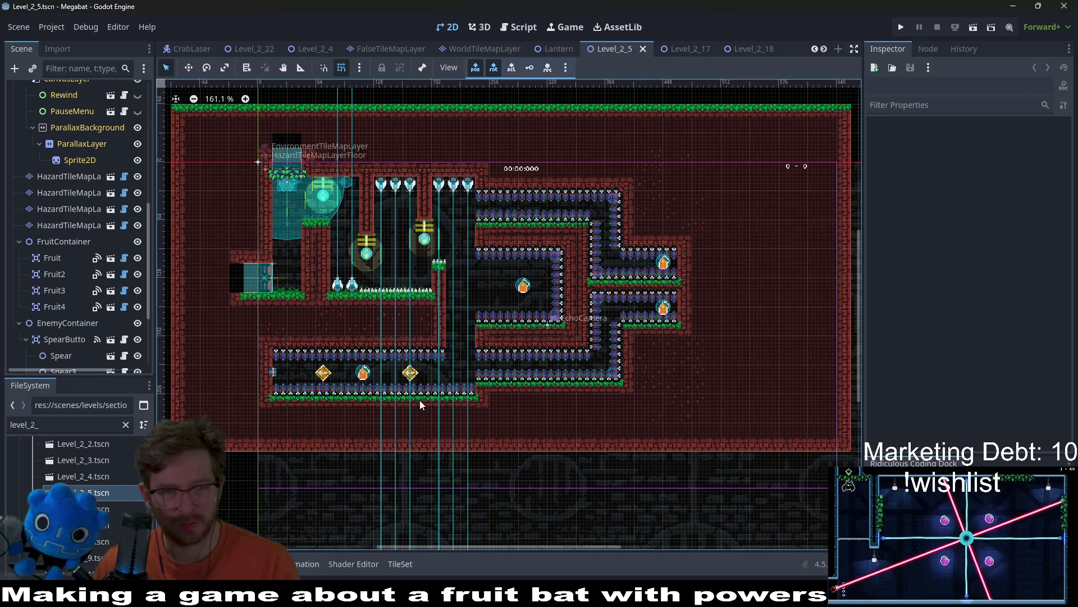
scroll(501, 330, "down", 2)
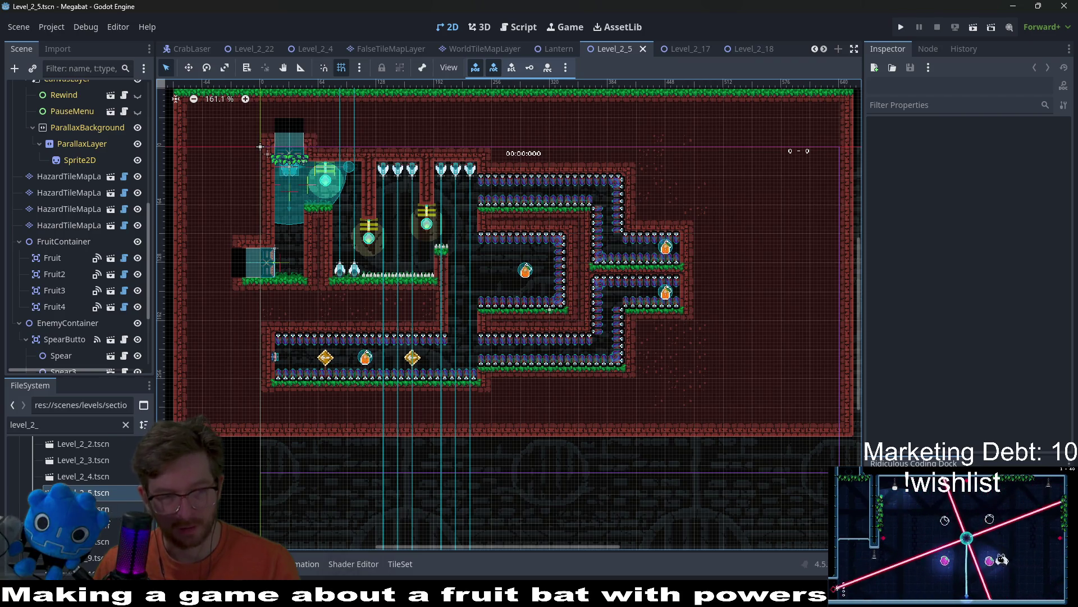
Open Level_2_7 and pan its rooms, browse Level_2_8, 2_9 and 2_10, then return to Level_2_7.
double_click(84, 524)
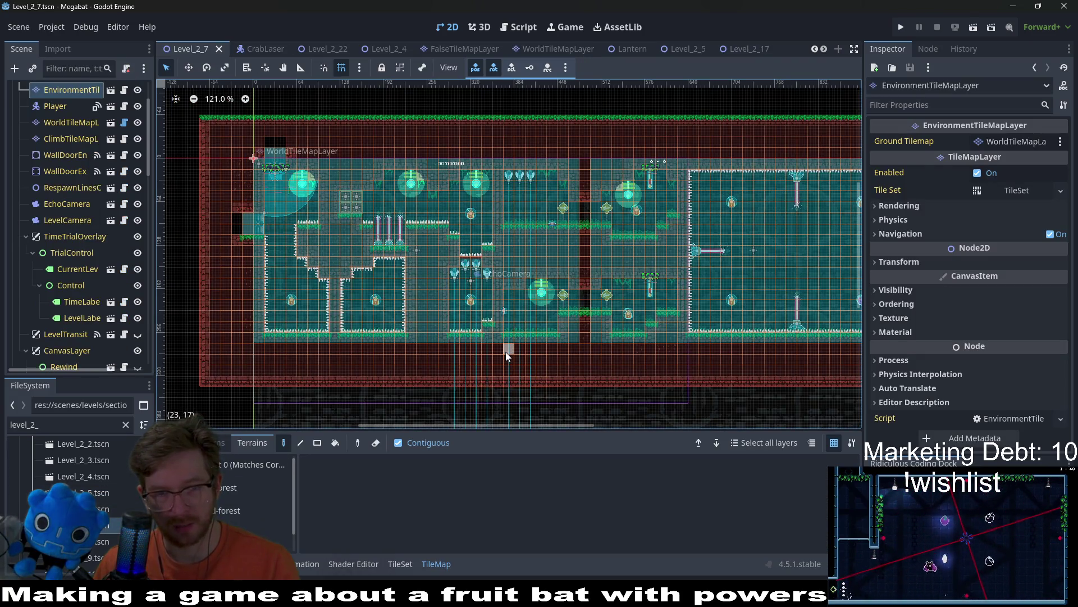
left_click_drag(610, 273, 524, 281)
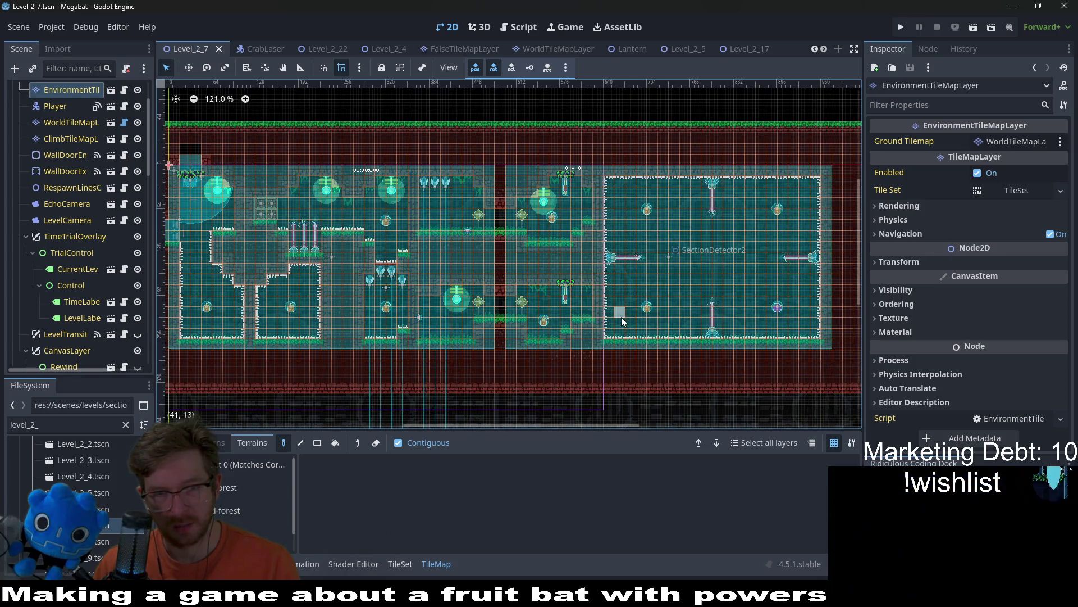
left_click_drag(622, 321, 589, 276)
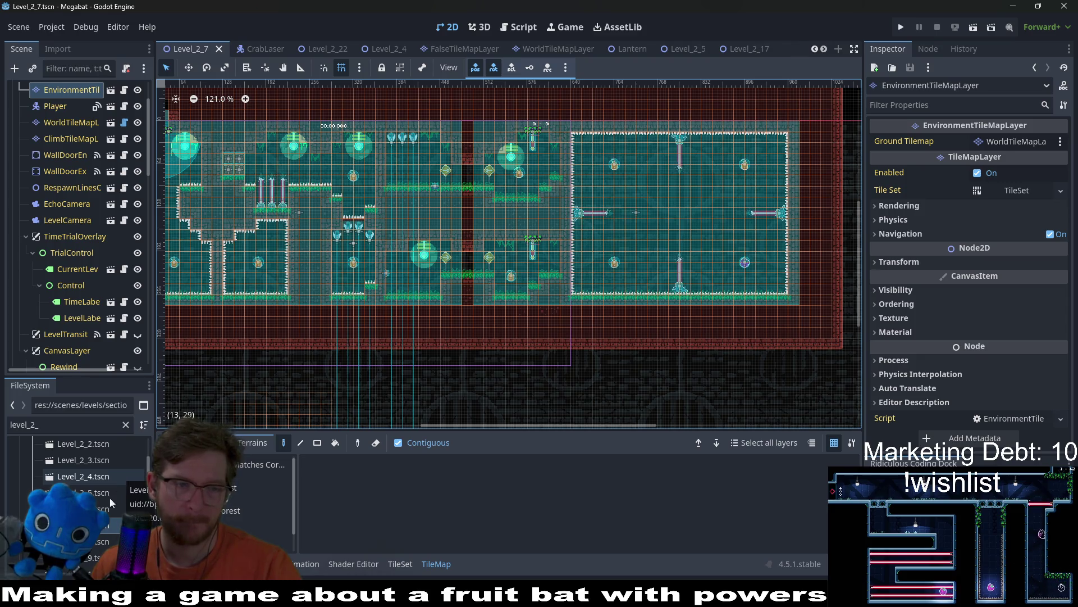
scroll(118, 488, "down", 2)
double_click(102, 494)
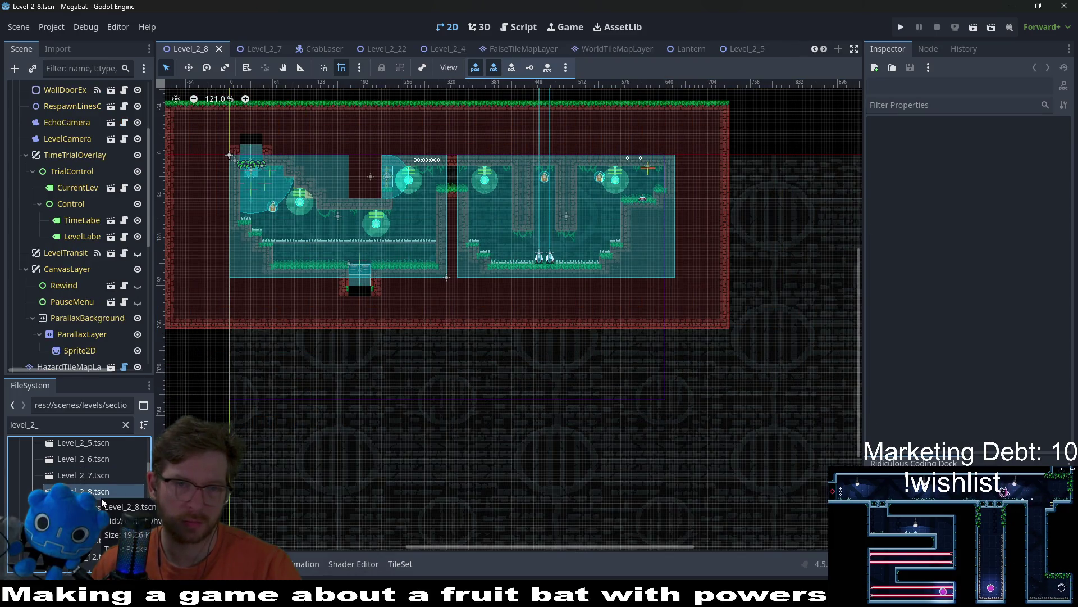
double_click(102, 508)
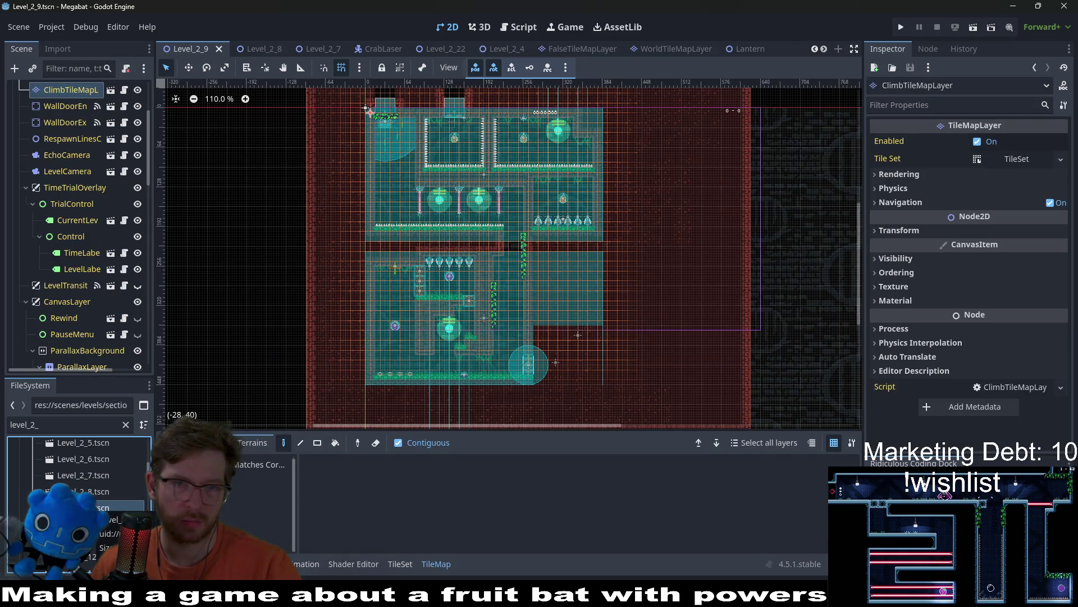
double_click(102, 524)
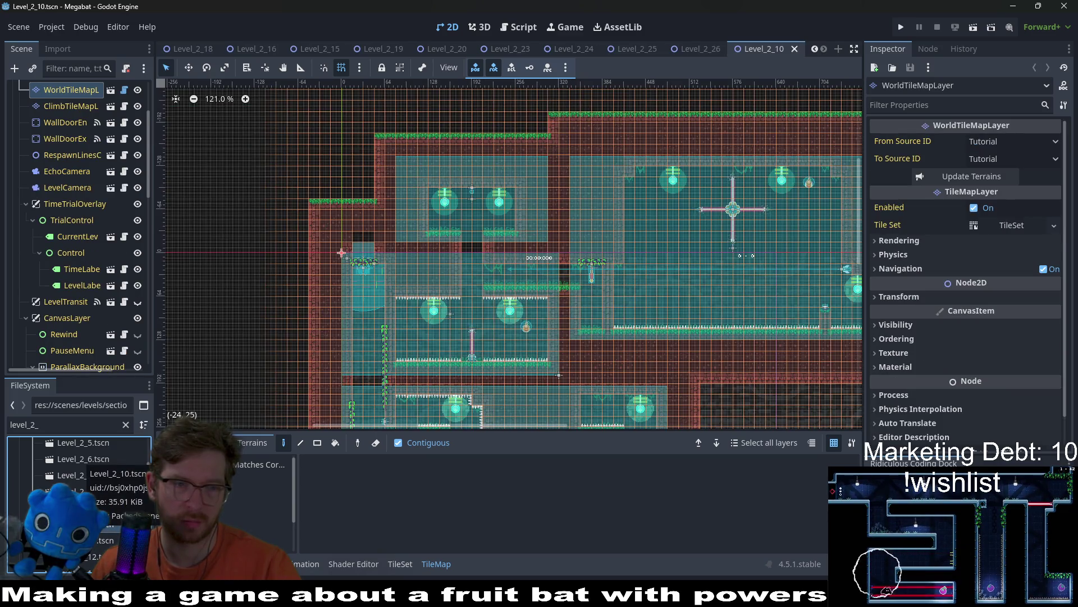
double_click(100, 476)
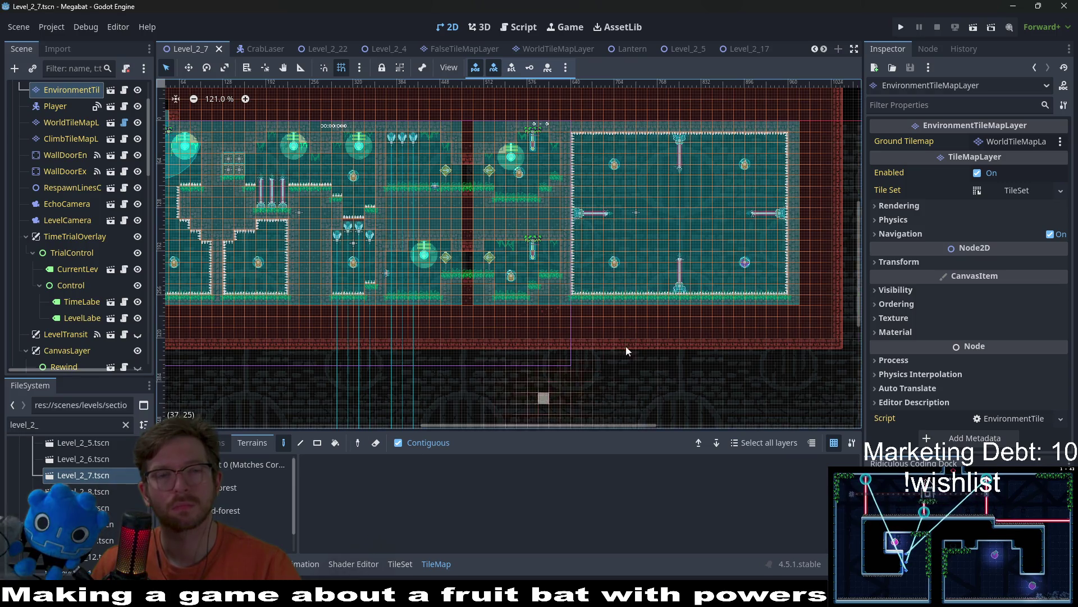
scroll(623, 352, "down", 2)
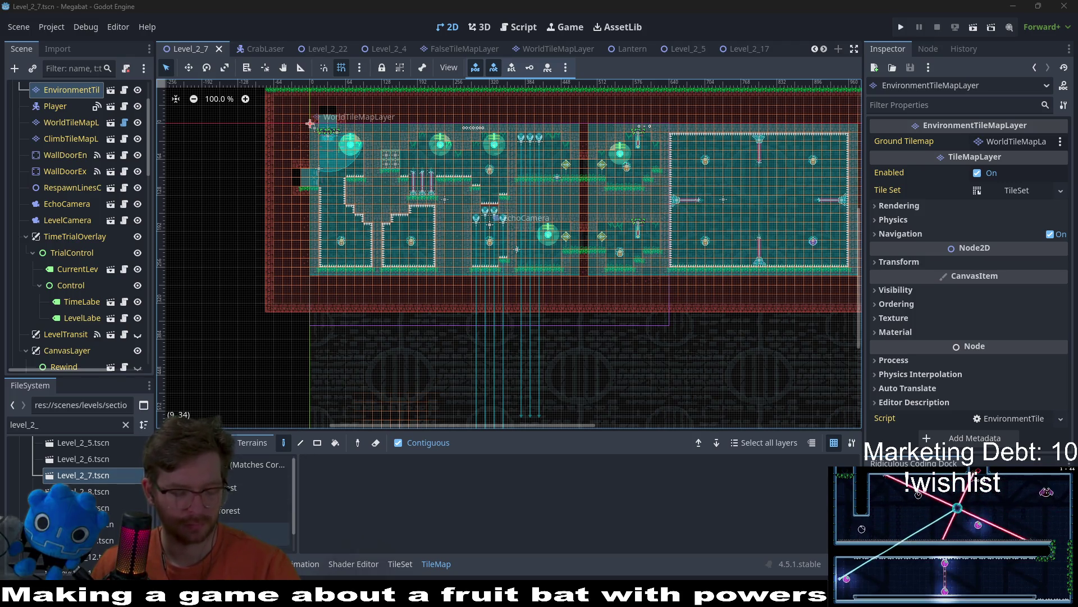
double_click(103, 458)
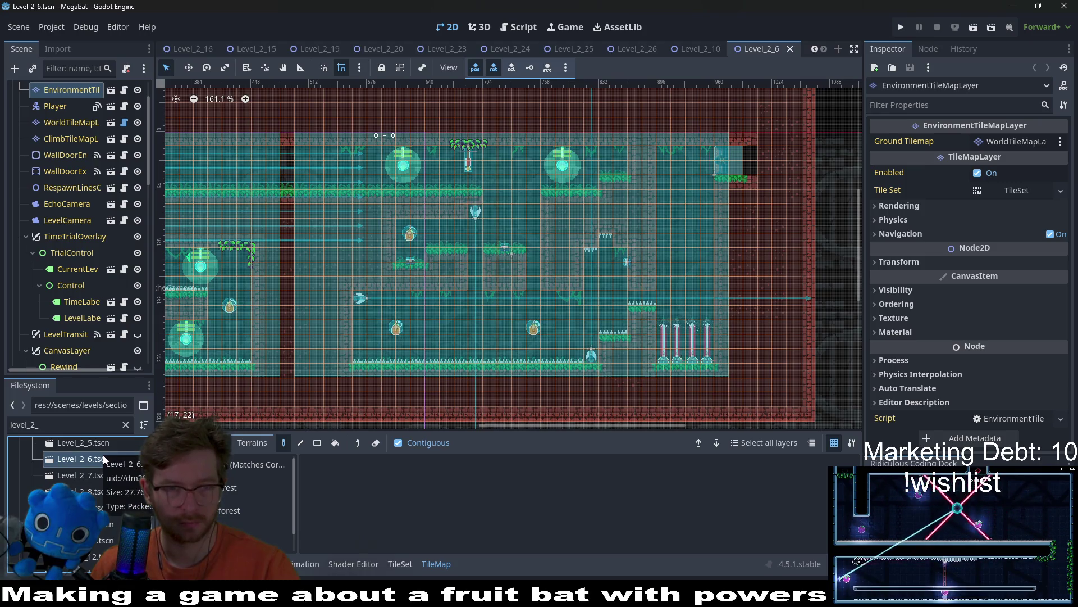
double_click(85, 482)
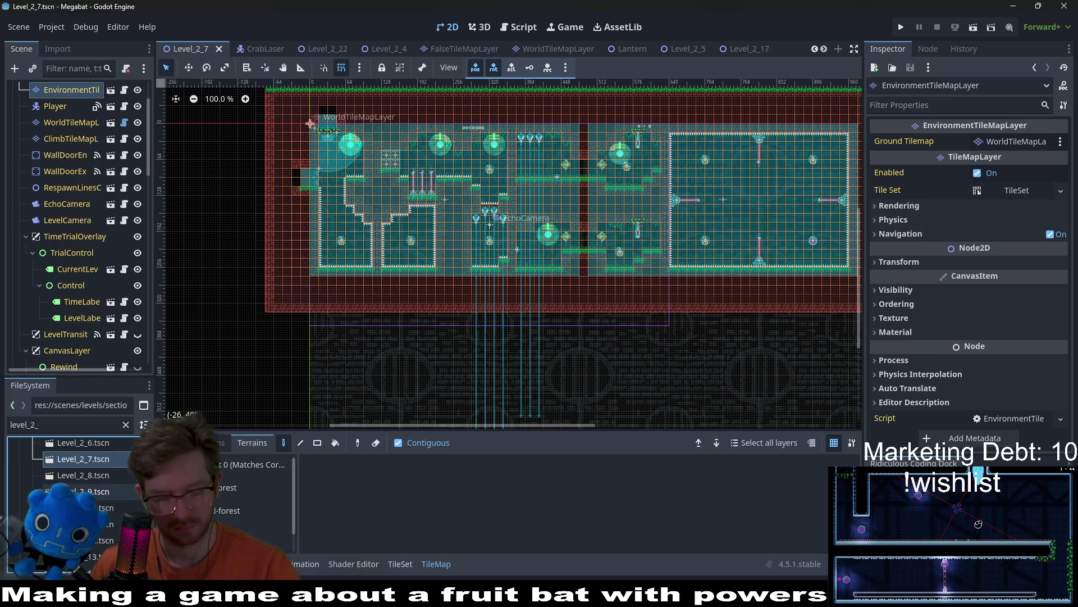
scroll(99, 494, "down", 2)
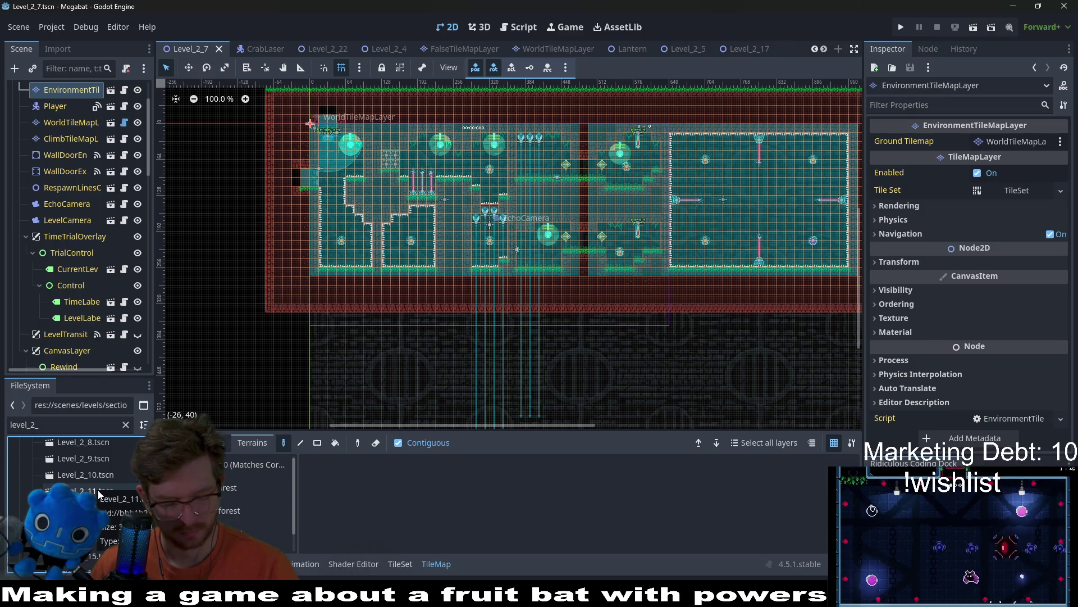
scroll(98, 494, "down", 5)
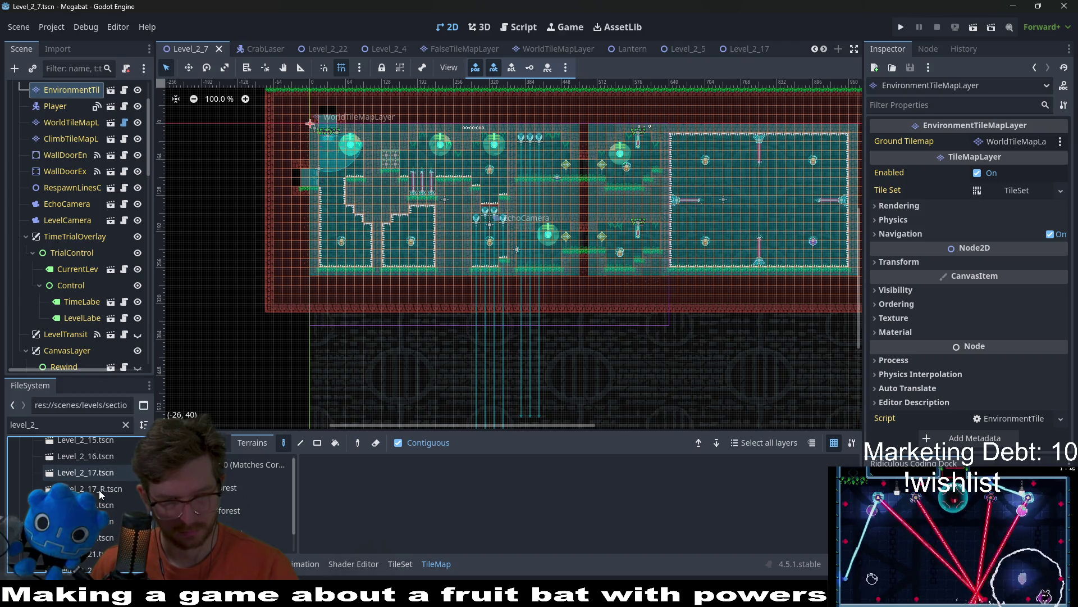
scroll(99, 494, "up", 6)
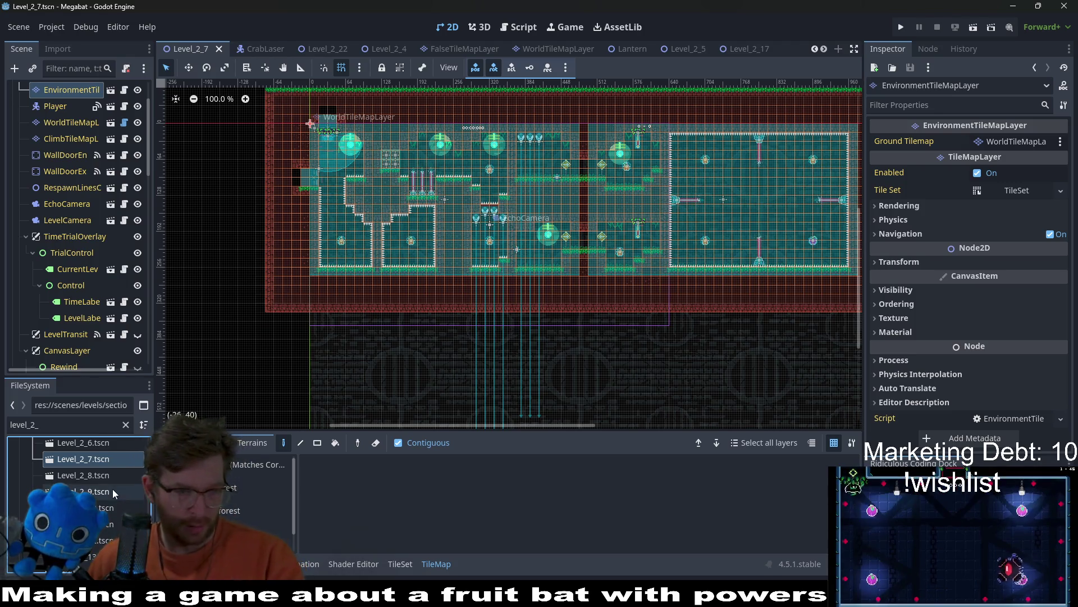
scroll(109, 490, "up", 5)
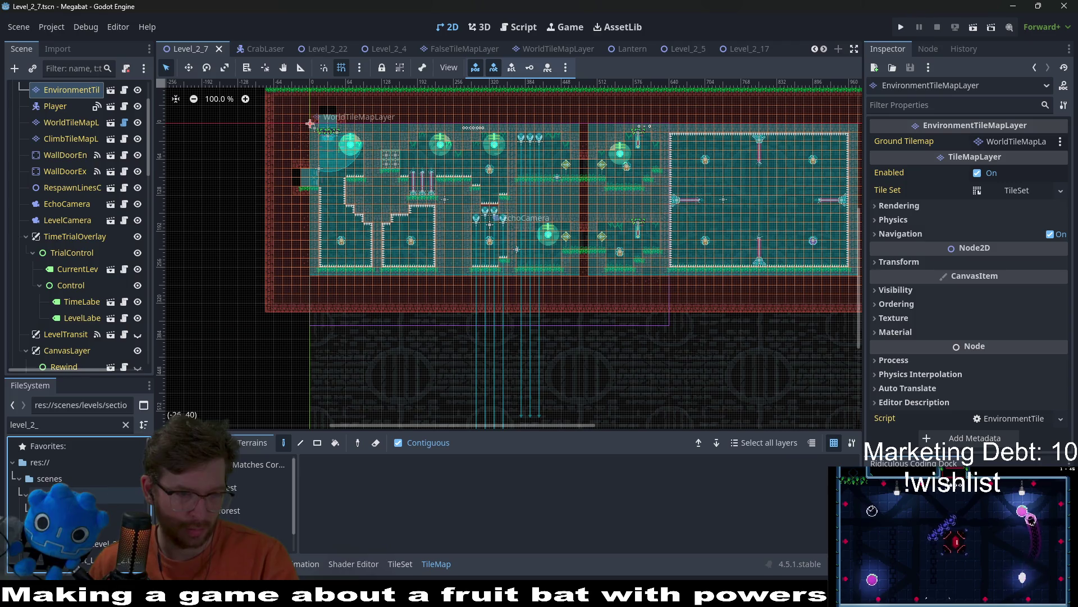
Clear the level_2_ filter in the FileSystem dock to show all level folders.
key("ctrl+f")
key("BackSpace")
key("BackSpace")
key("BackSpace")
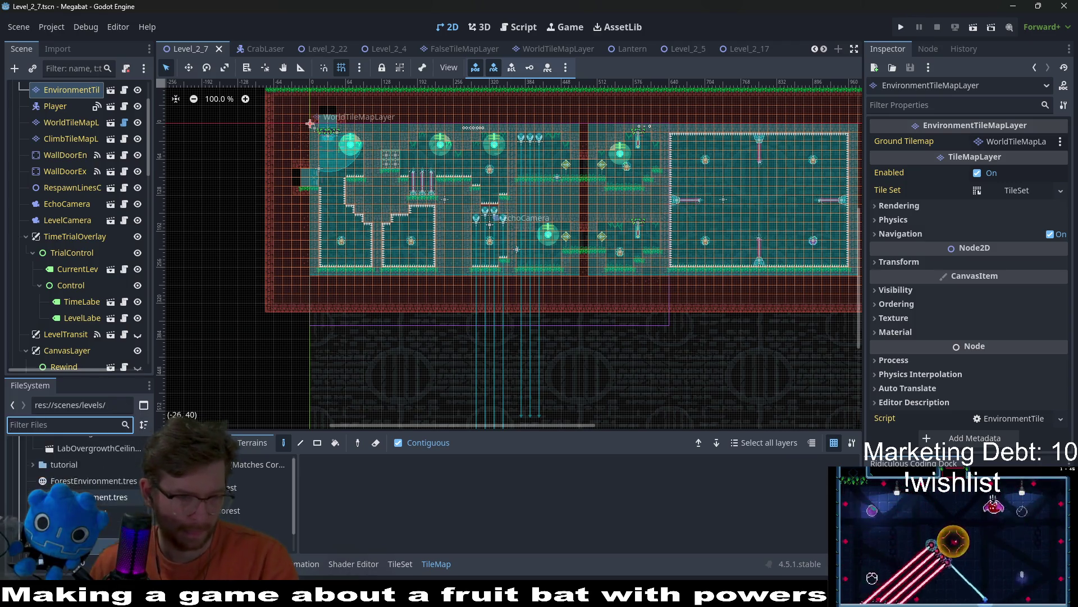
scroll(31, 463, "down", 2)
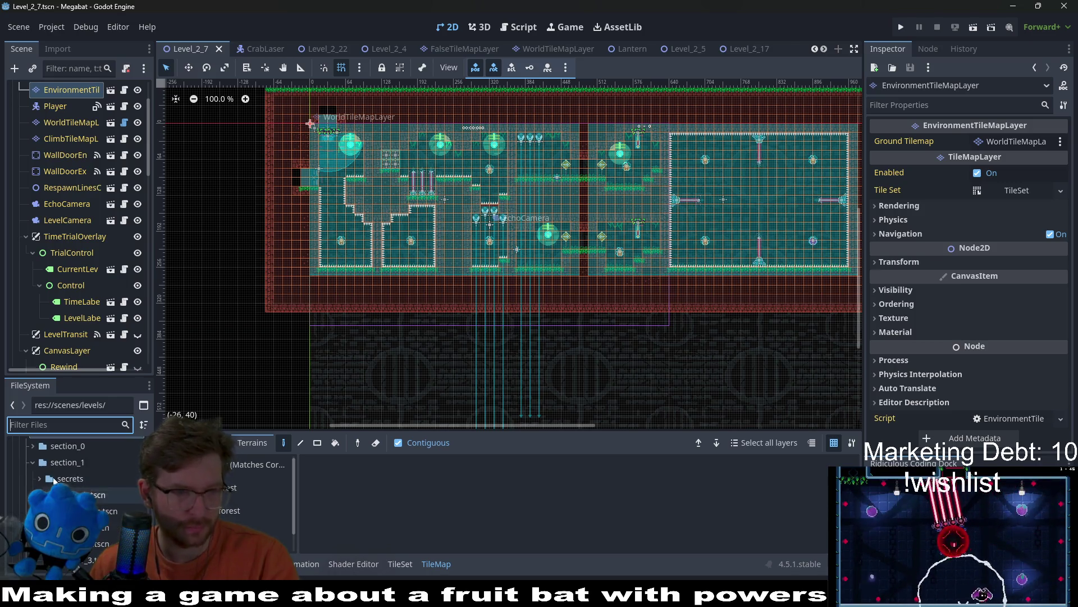
left_click(31, 463)
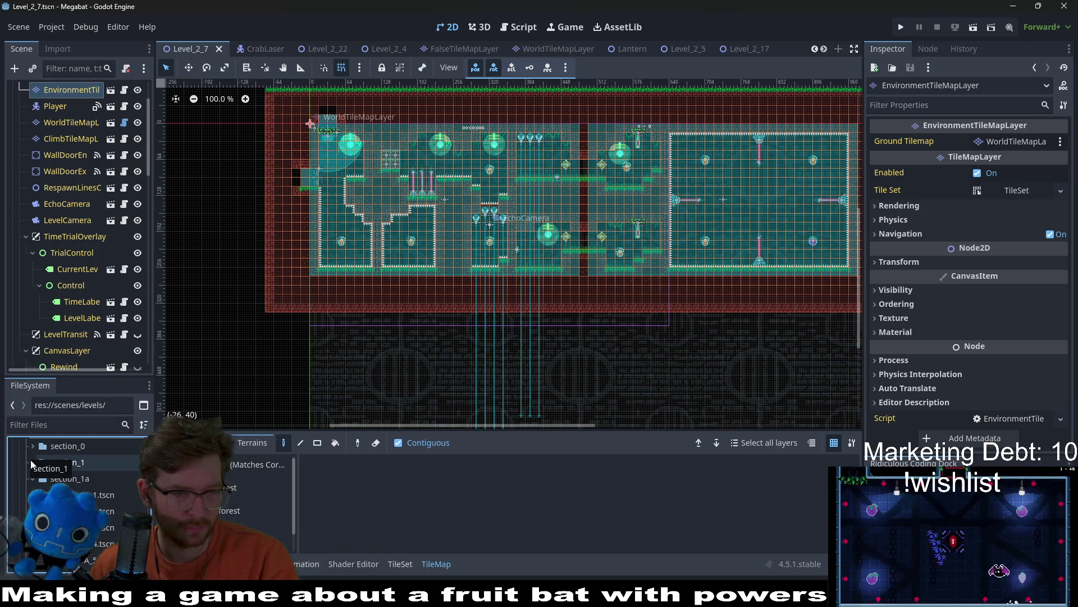
scroll(58, 456, "up", 2)
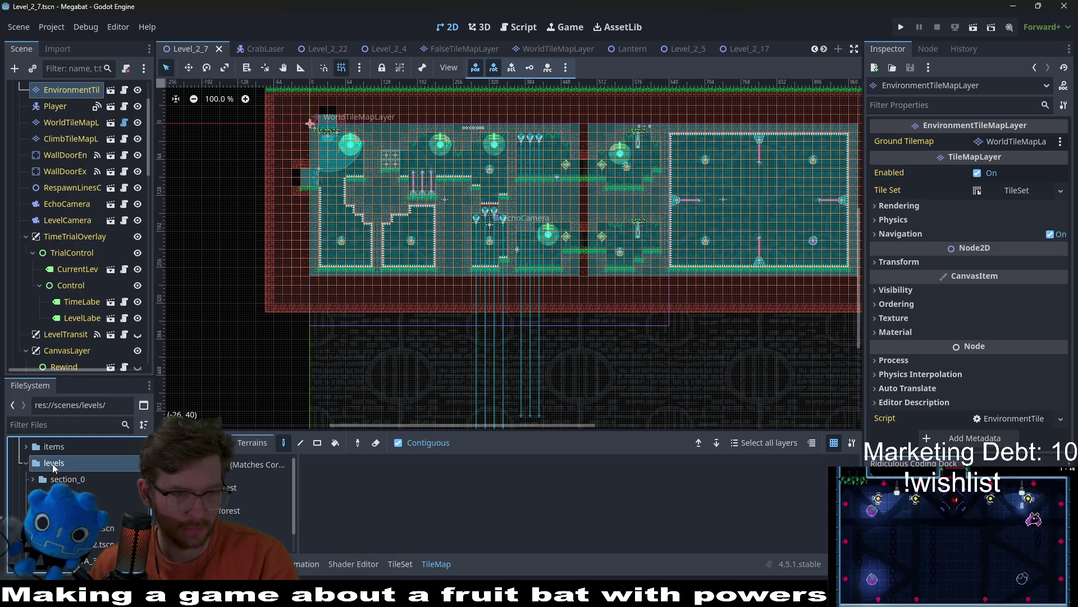
Create a new folder named section_2a inside res://scenes/levels/.
right_click(52, 463)
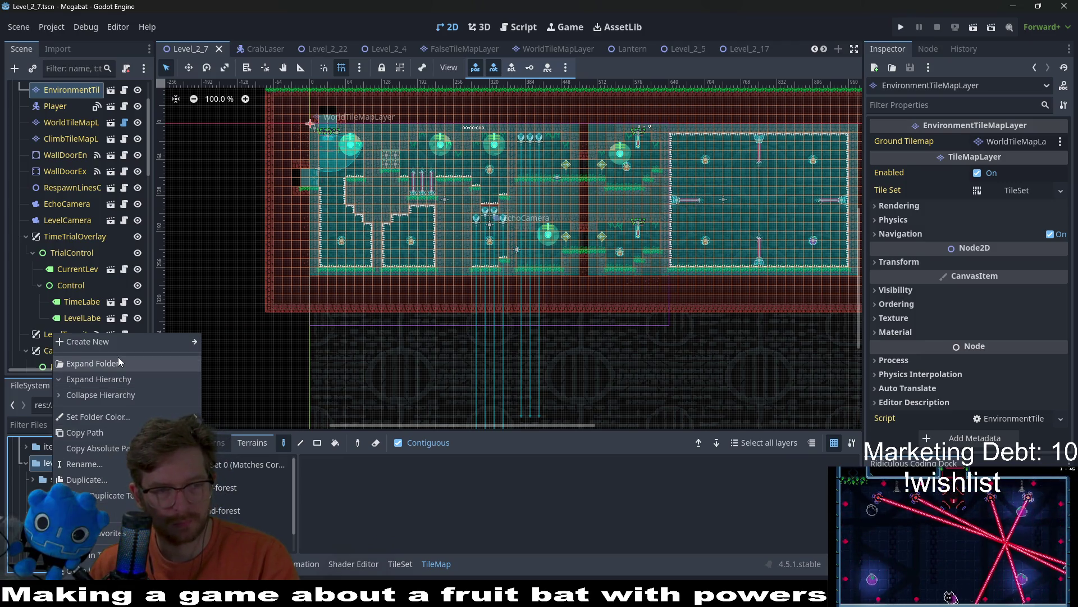
mouse_move(143, 341)
left_click(228, 342)
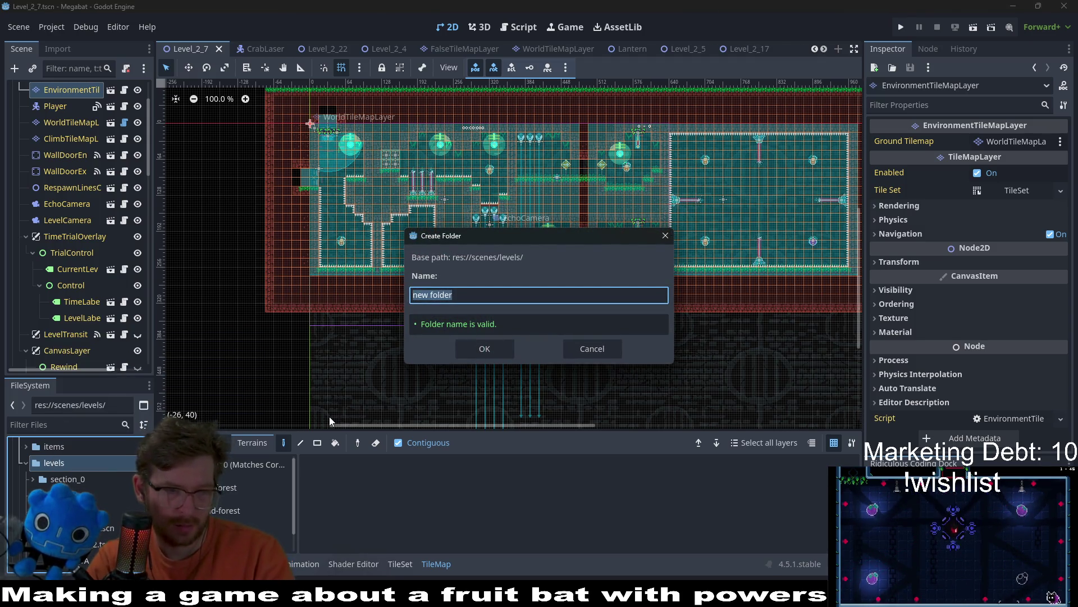
type("section_2")
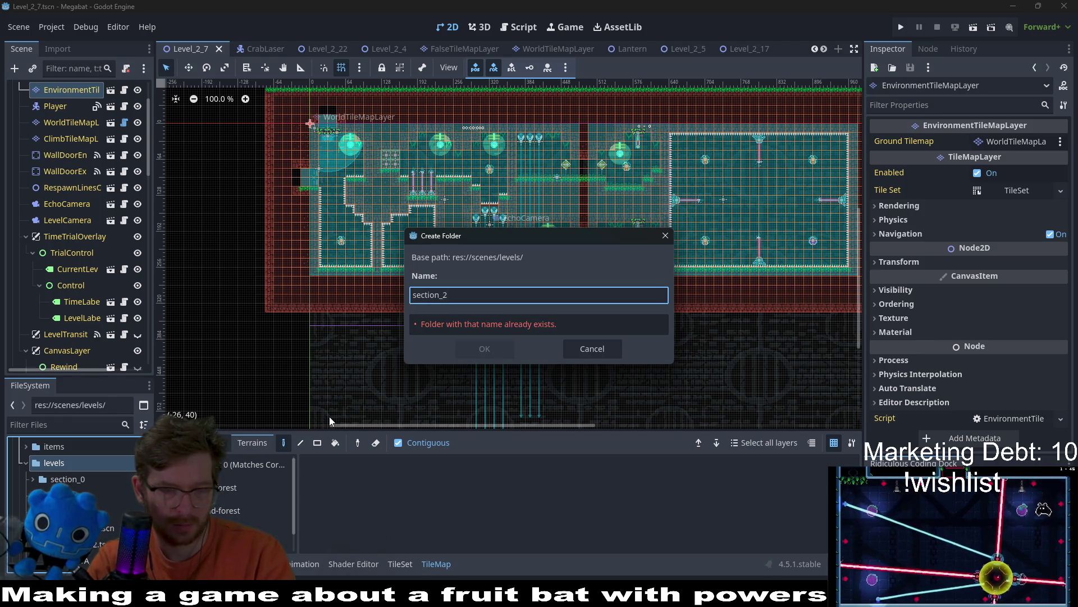
type("a")
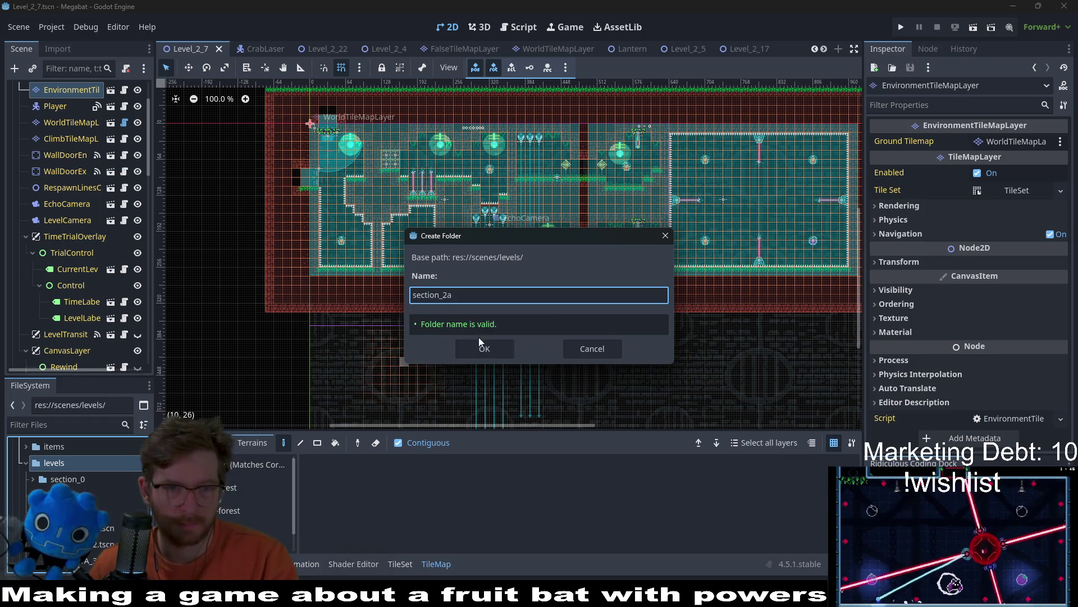
left_click(488, 349)
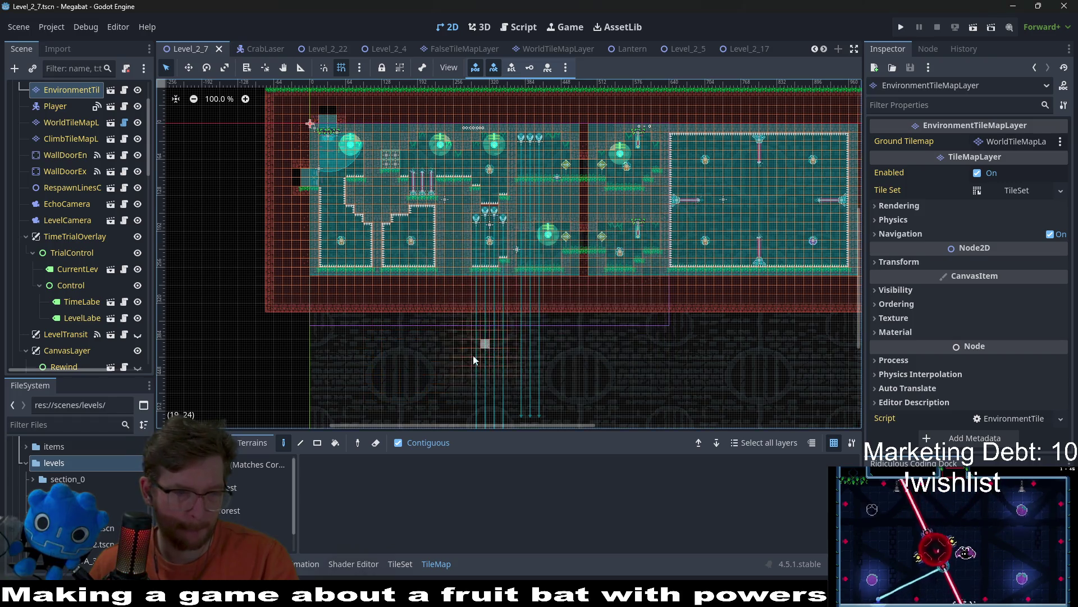
Drag Level_2_7.tscn from section_2 into the new section_2a folder.
scroll(101, 508, "down", 4)
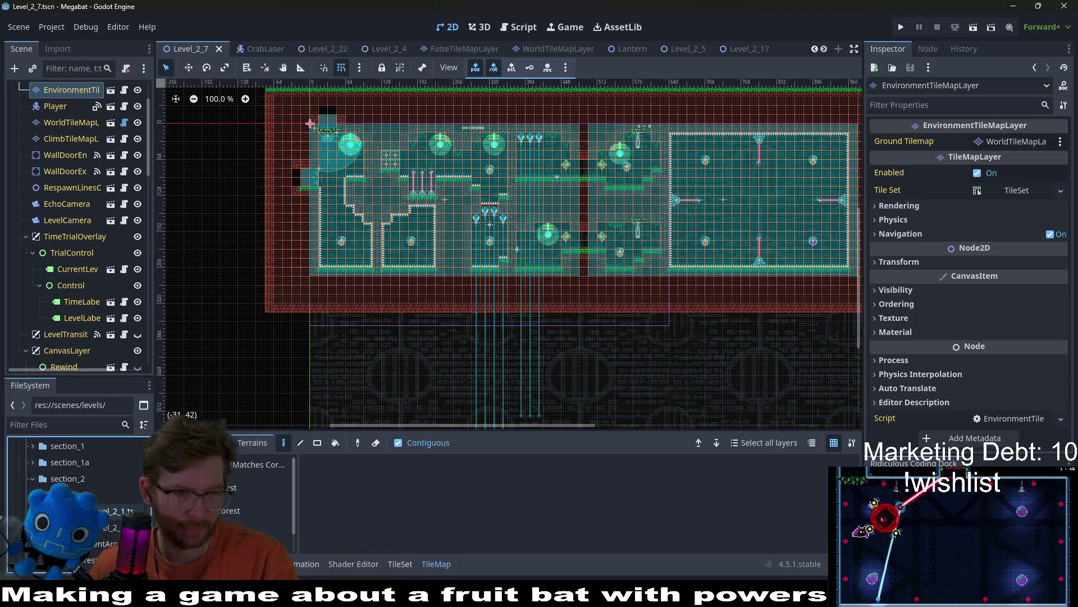
scroll(100, 508, "up", 2)
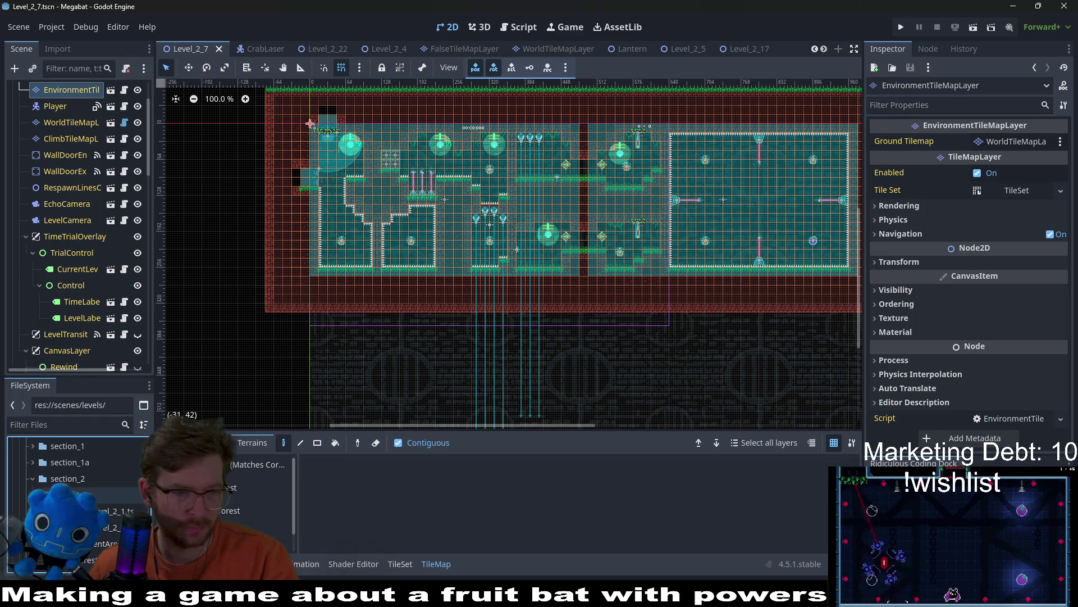
scroll(100, 508, "down", 5)
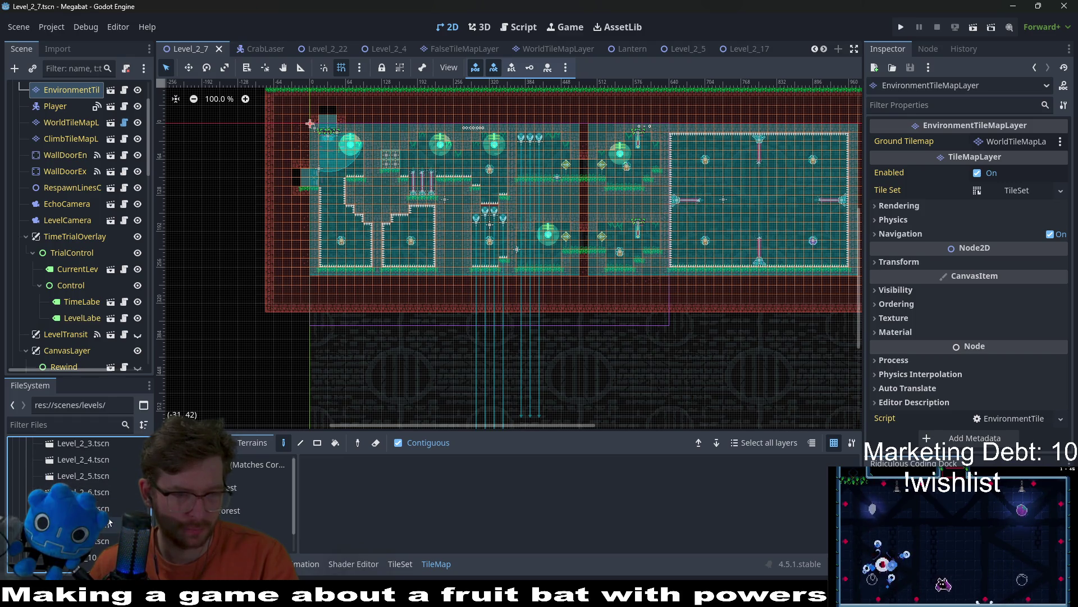
left_click(100, 508)
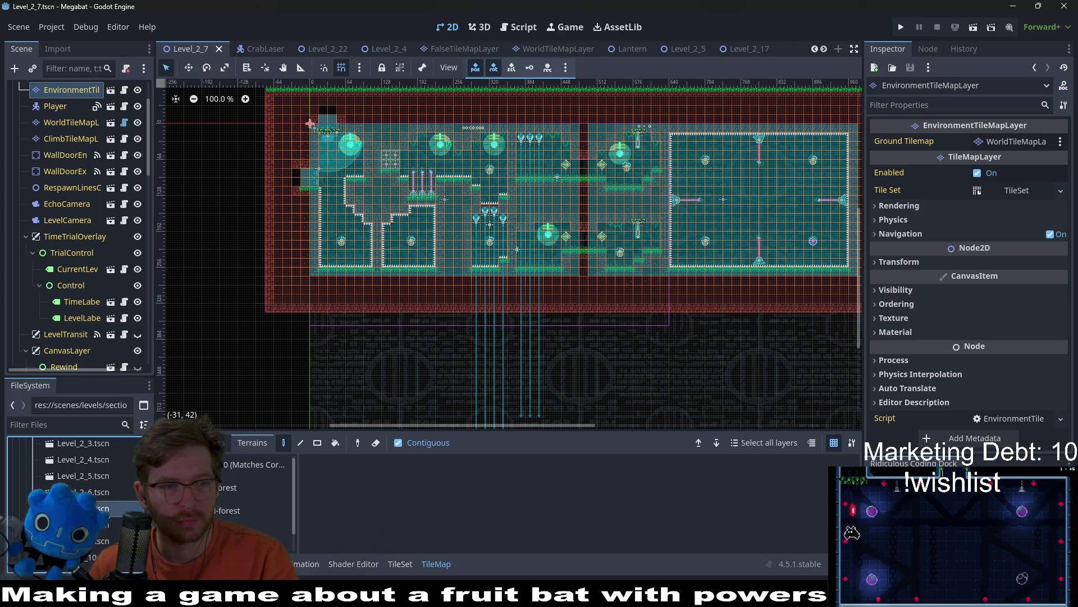
right_click(100, 508)
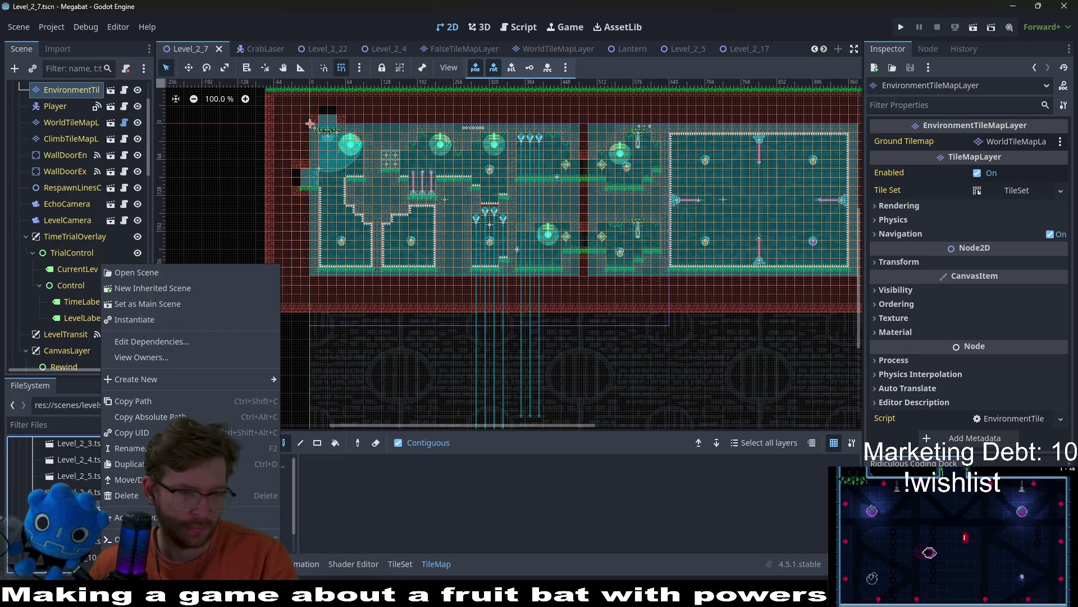
left_click(140, 448)
scroll(83, 566, "down", 5)
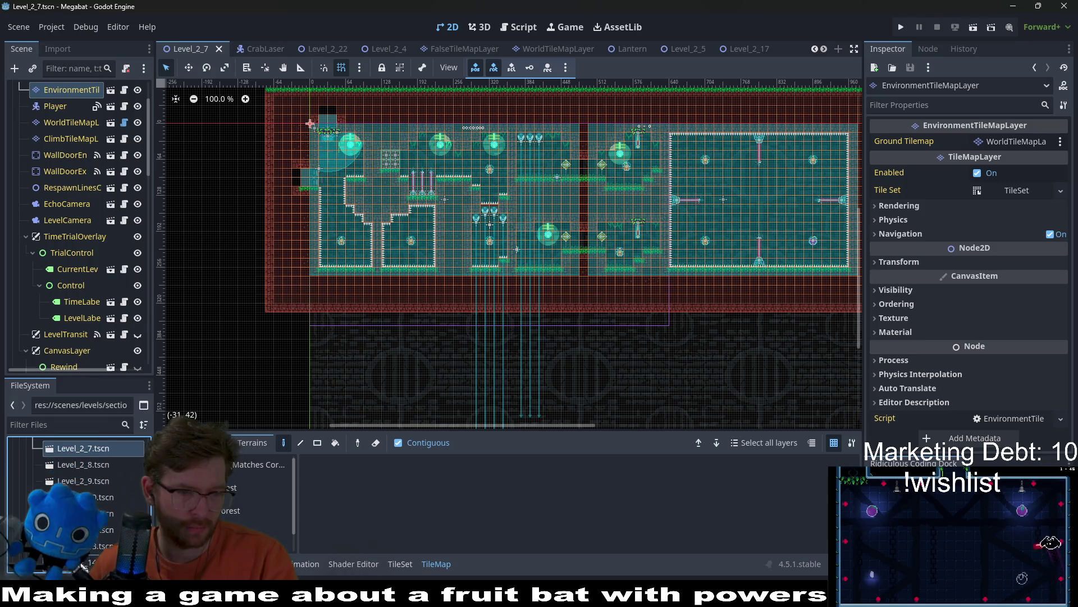
mouse_move(83, 566)
left_mouse_down()
mouse_move(79, 441)
mouse_move(76, 472)
left_mouse_up()
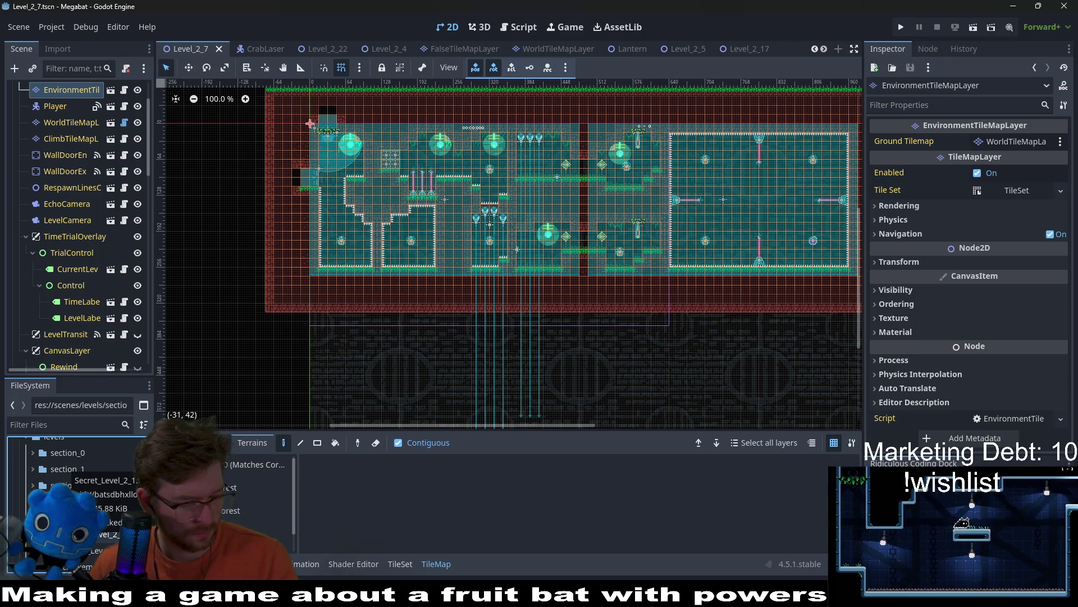
left_click_drag(76, 471, 96, 424)
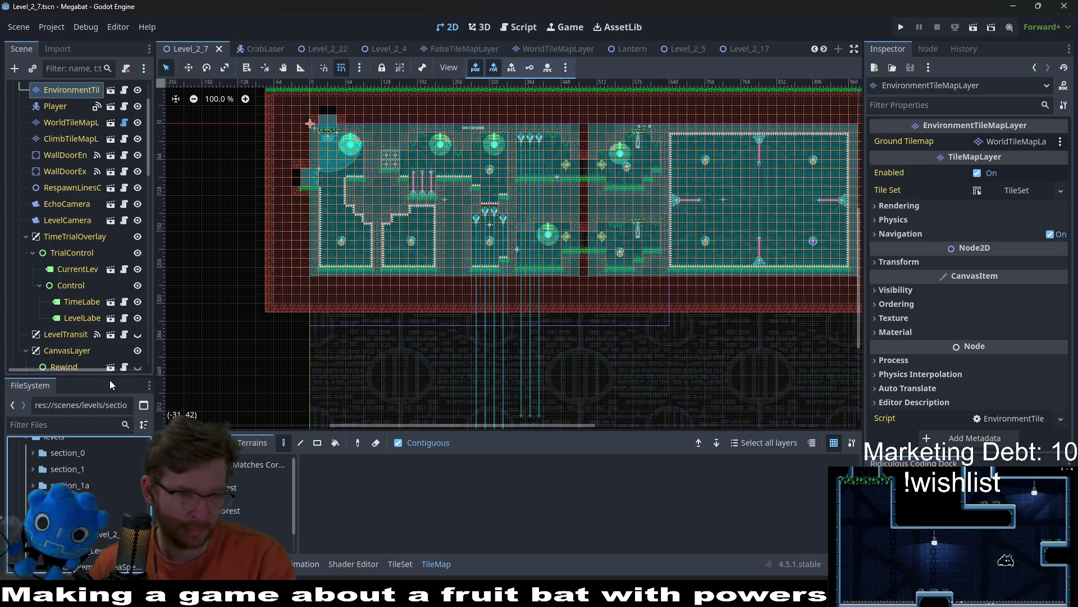
scroll(96, 494, "down", 3)
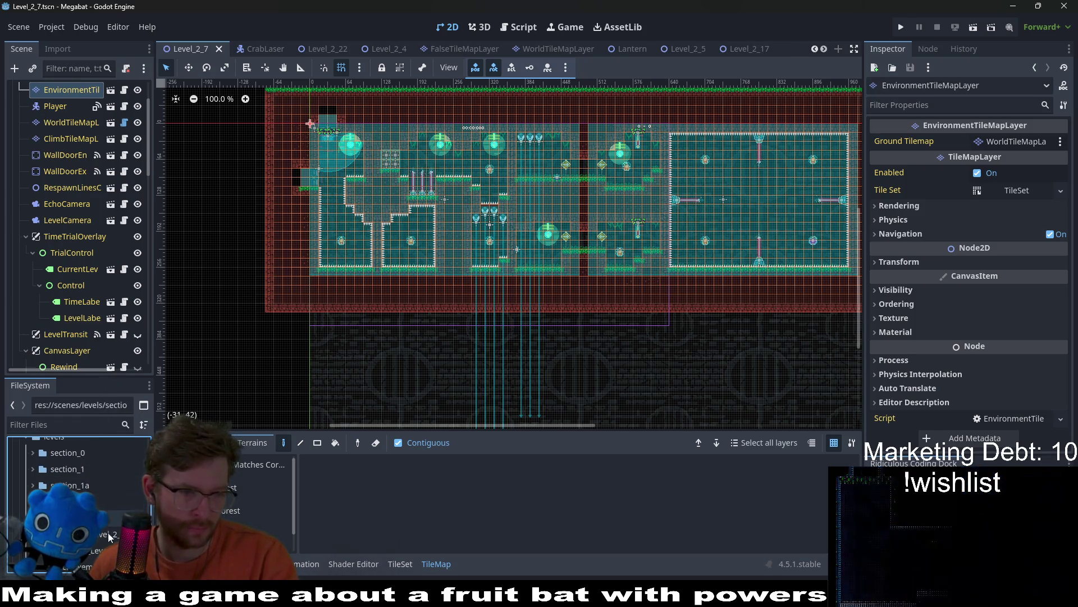
scroll(102, 530, "down", 5)
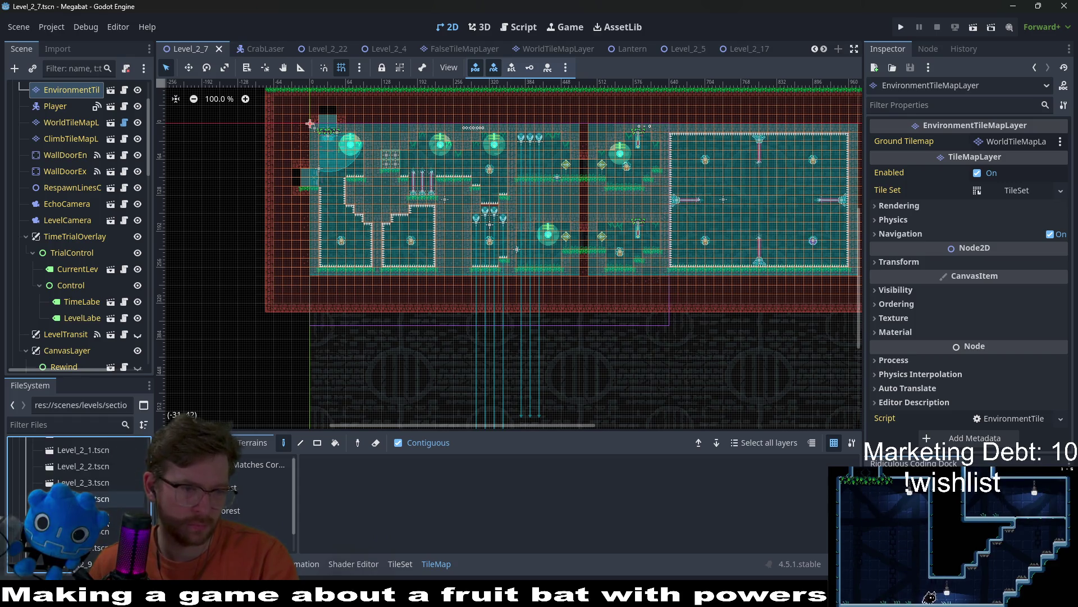
scroll(84, 494, "up", 3)
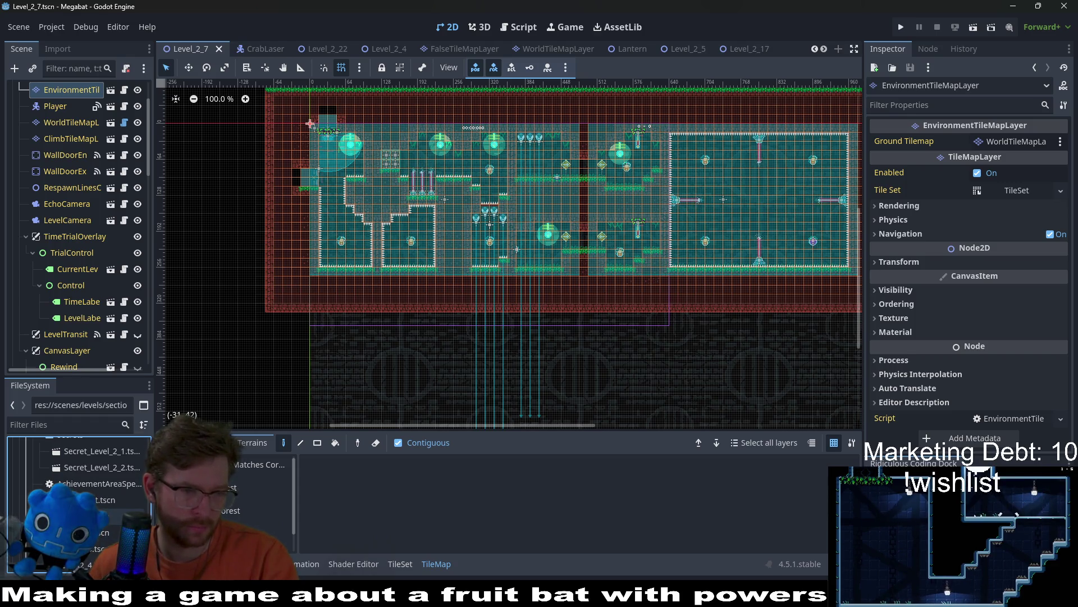
scroll(107, 450, "down", 3)
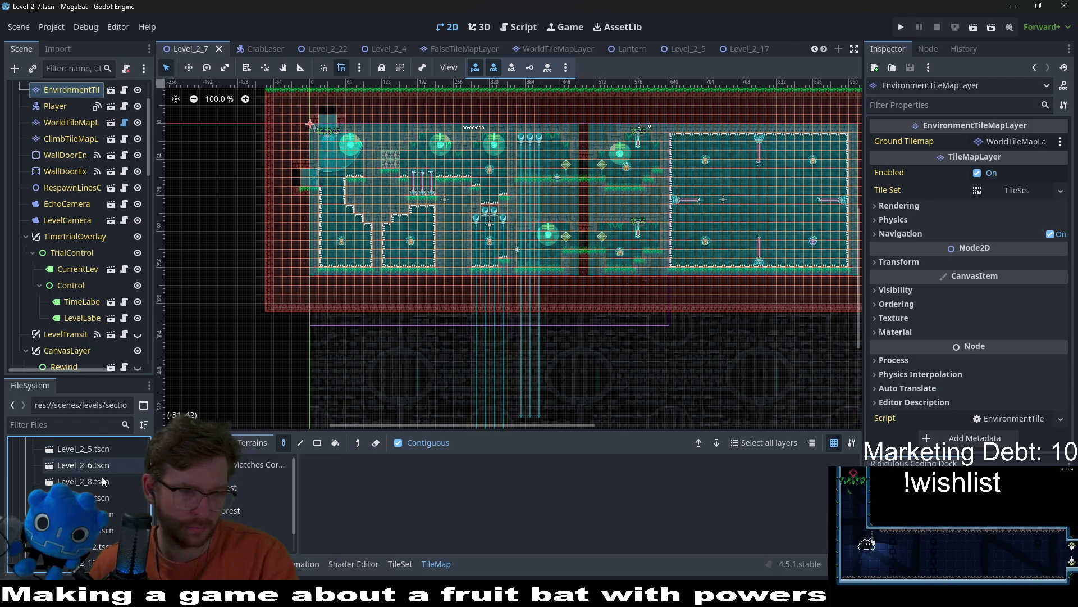
scroll(114, 519, "down", 5)
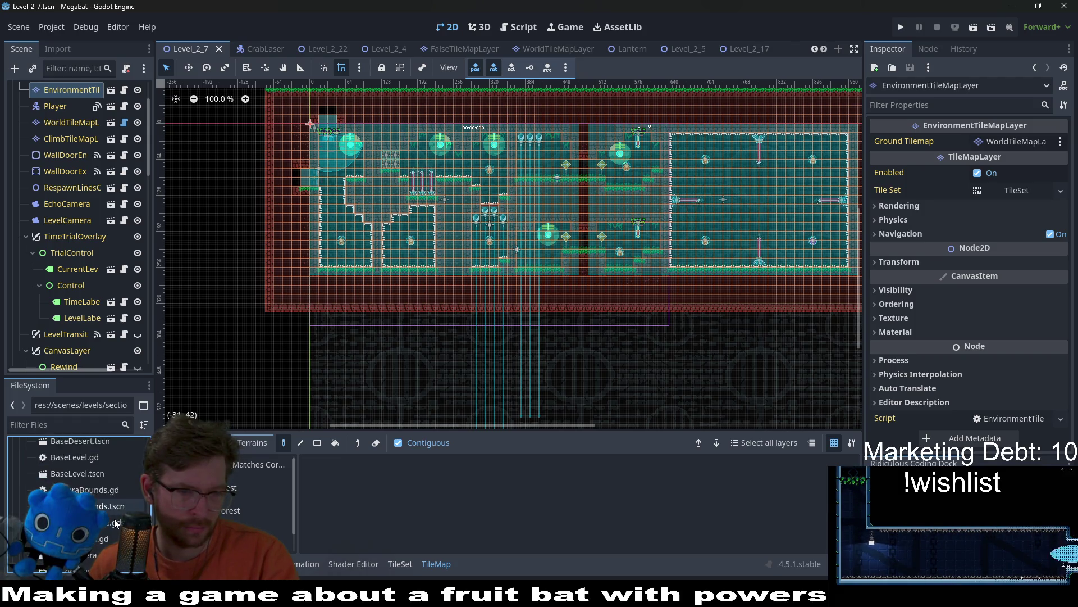
scroll(115, 523, "up", 3)
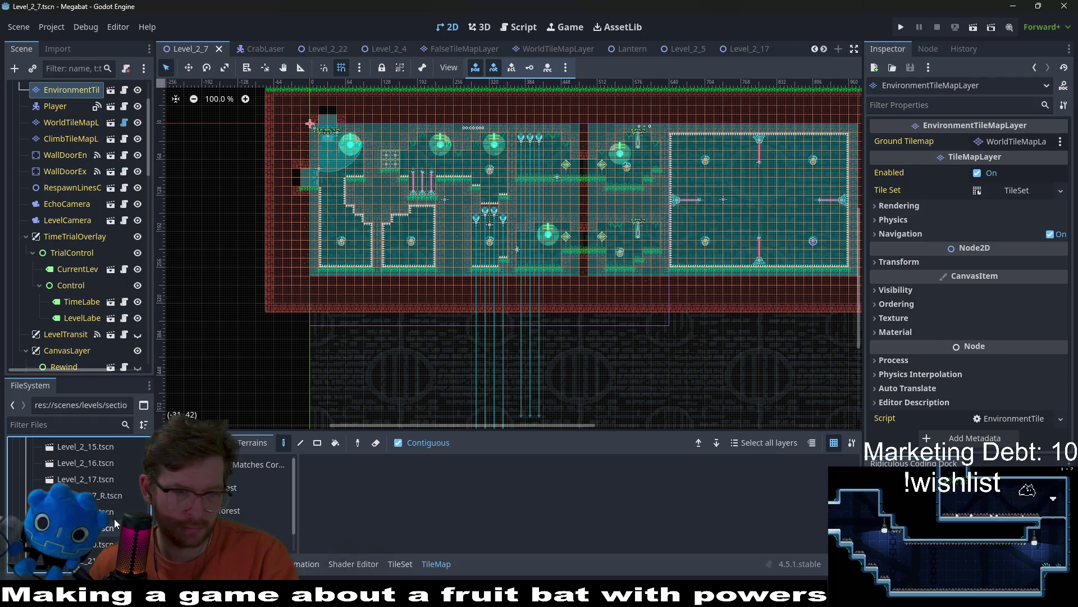
scroll(115, 520, "down", 4)
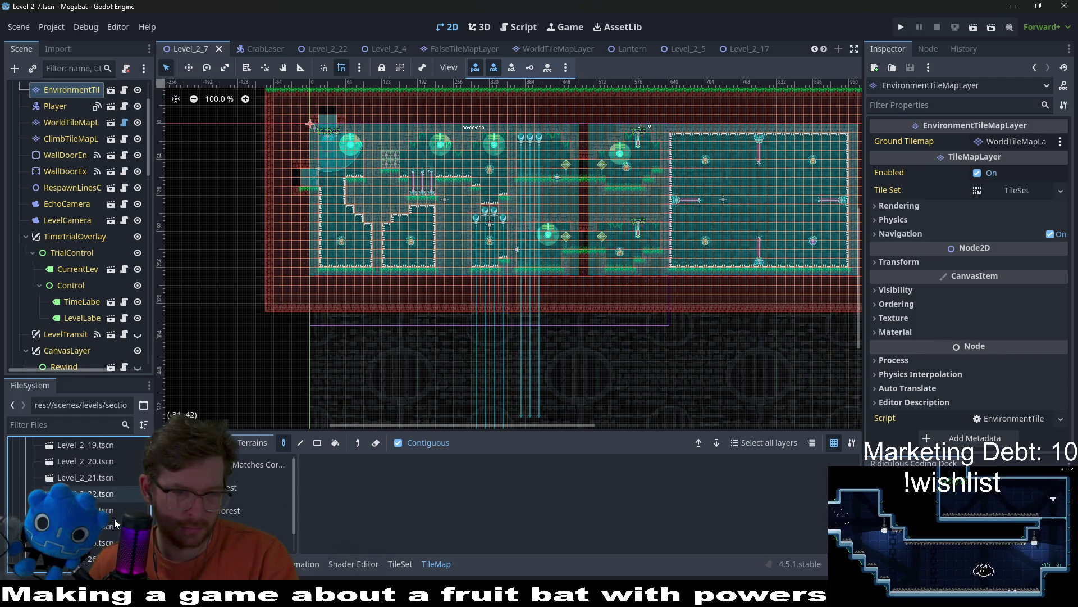
scroll(115, 520, "down", 5)
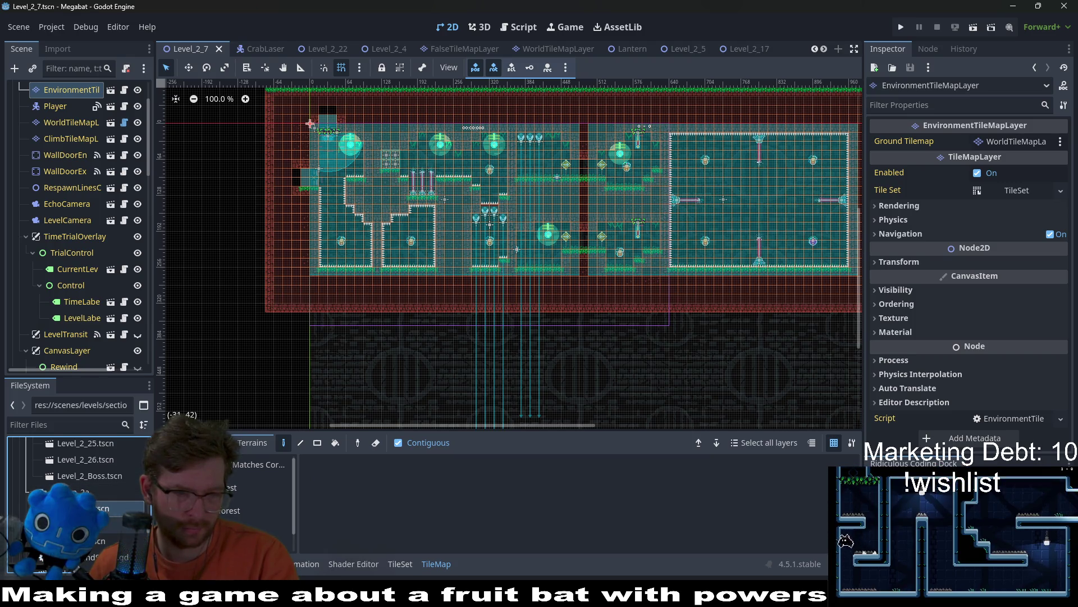
scroll(109, 531, "up", 2)
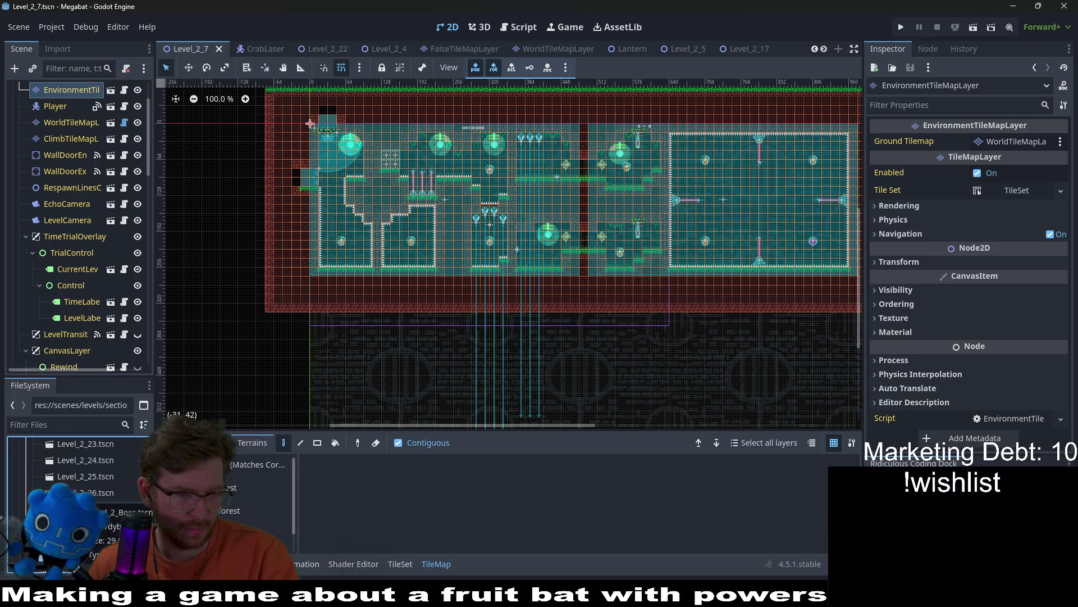
scroll(78, 488, "up", 5)
scroll(79, 489, "up", 8)
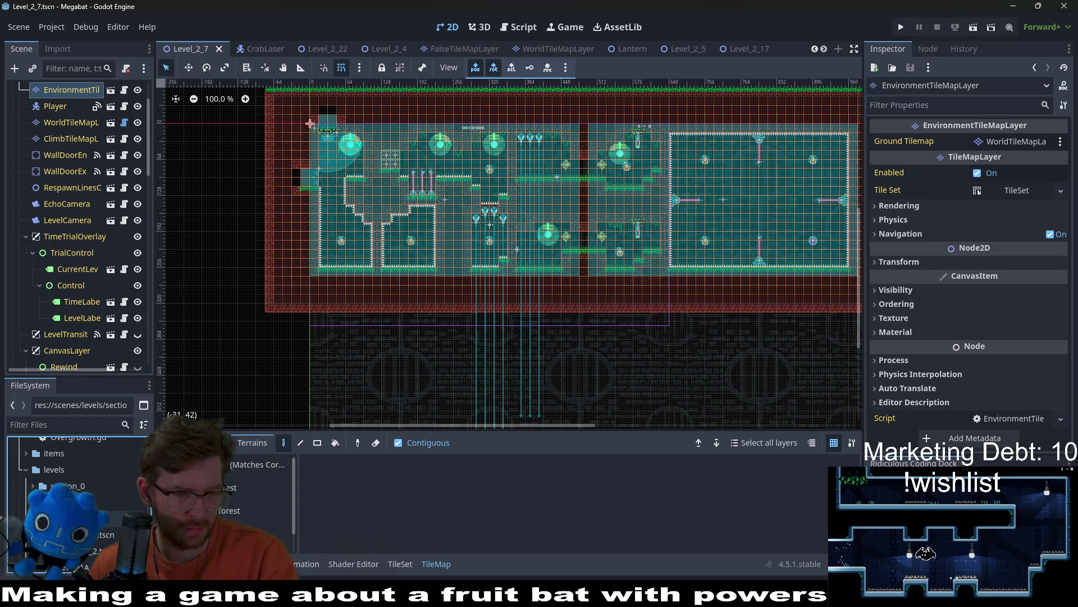
scroll(89, 459, "down", 5)
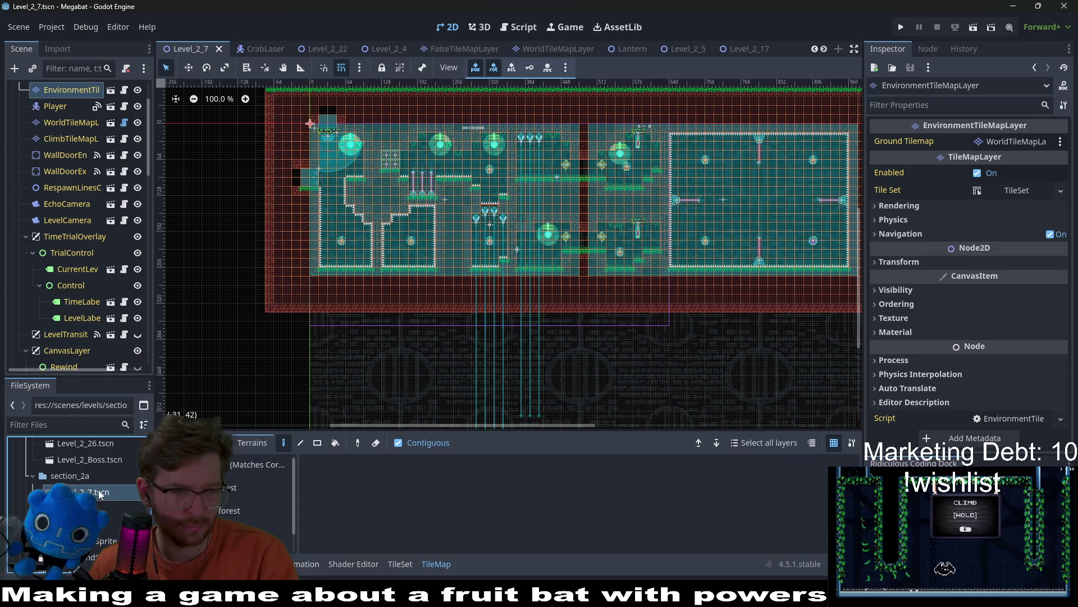
Rename the moved Level_2_7.tscn to Level_2A_7.
right_click(100, 494)
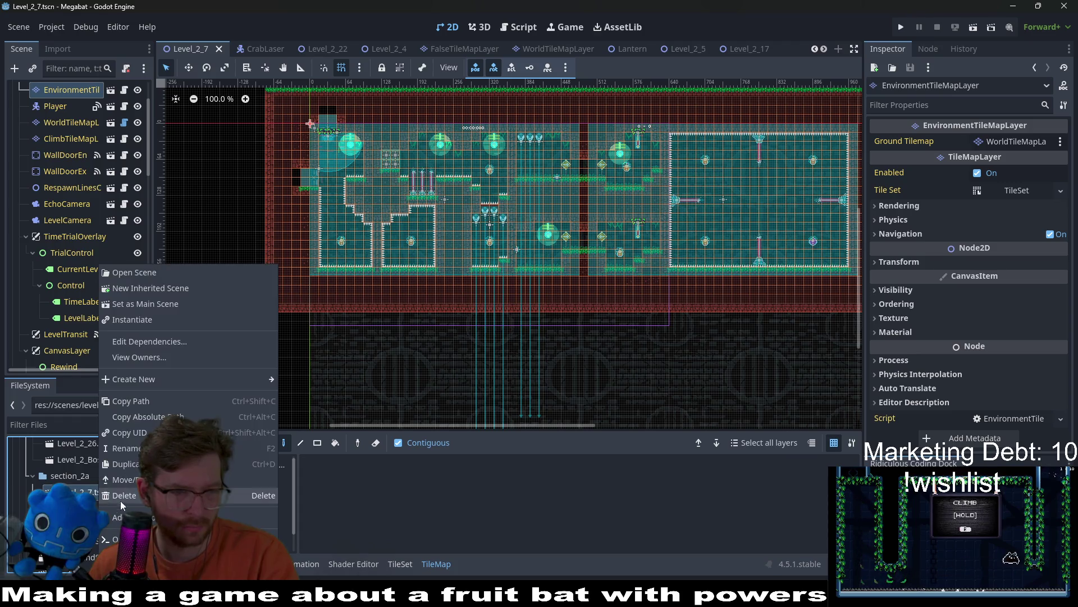
left_click(130, 446)
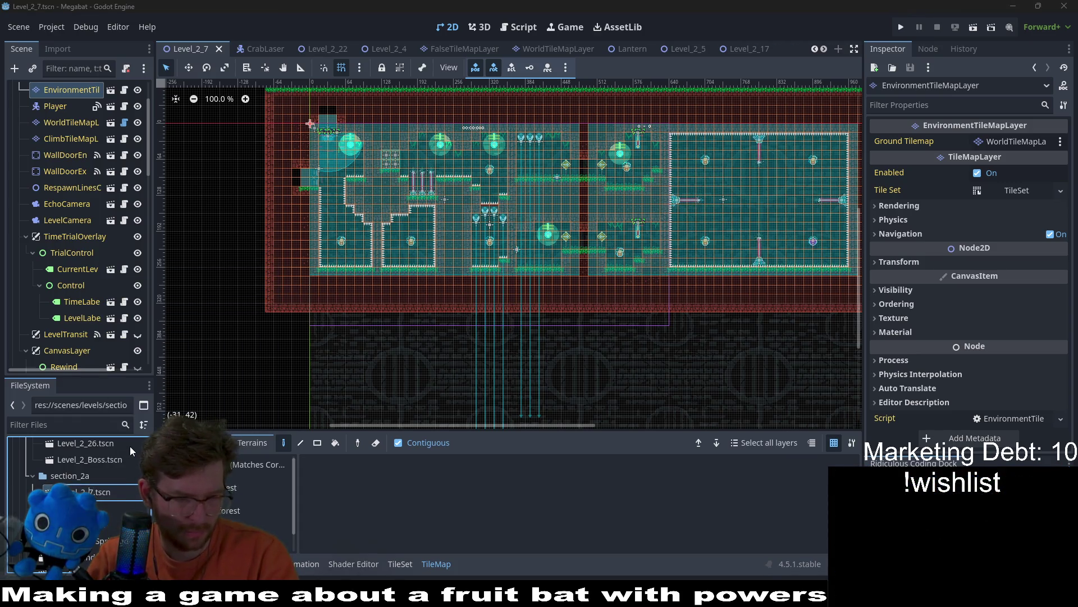
type("A")
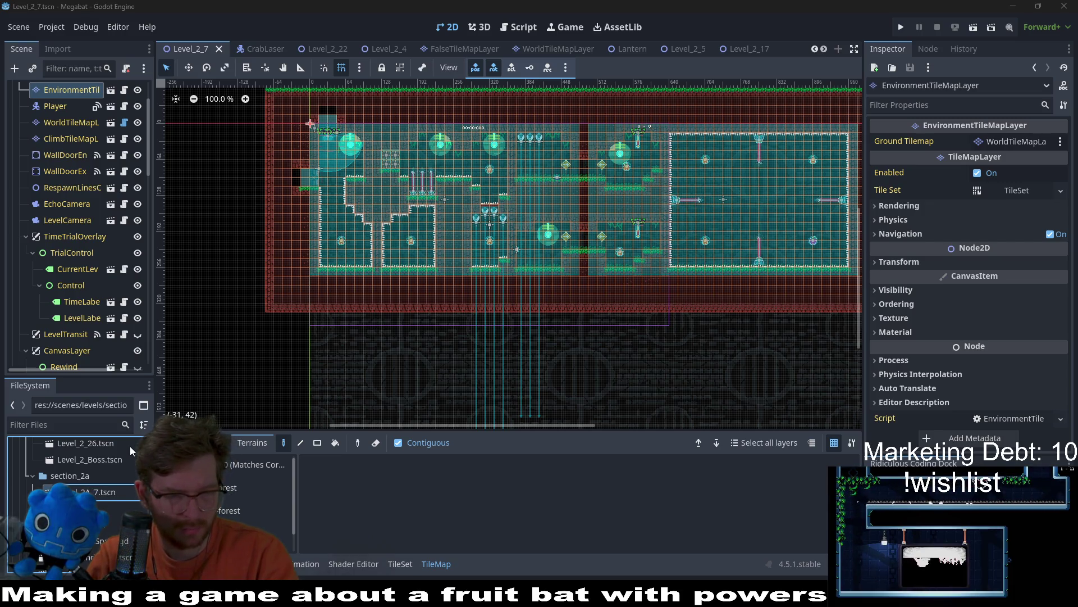
key("Return")
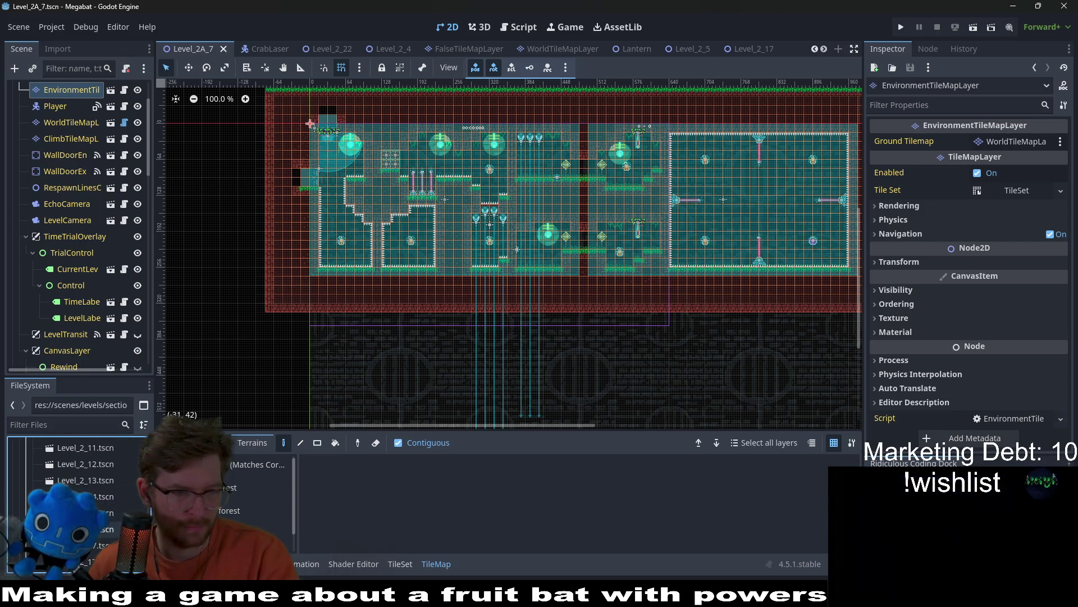
scroll(73, 494, "up", 5)
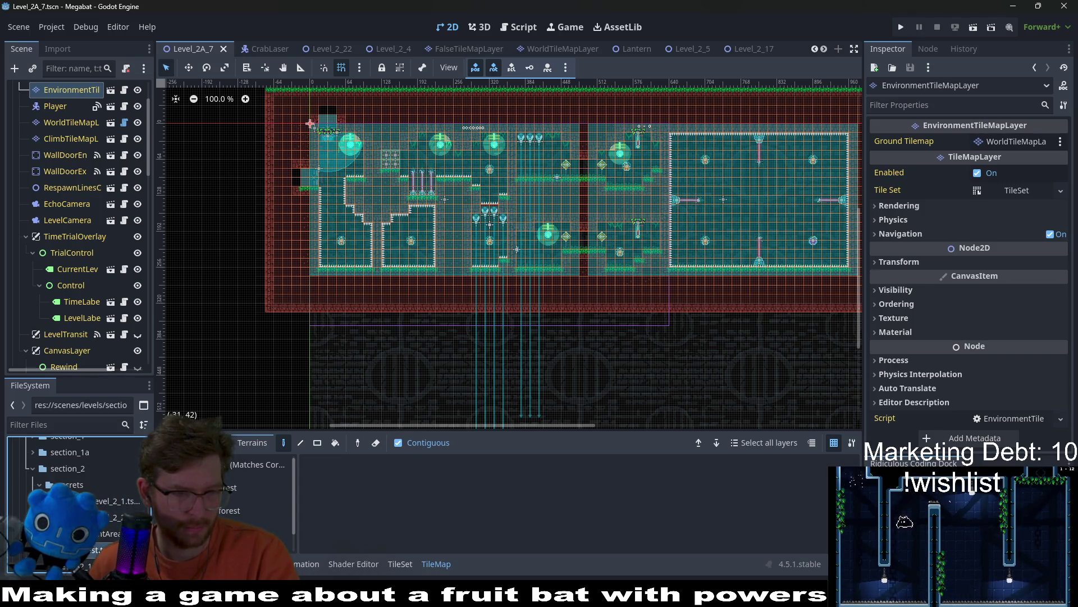
Duplicate BaseForest.tscn as a new Level_2_7 scene in section_2.
right_click(101, 517)
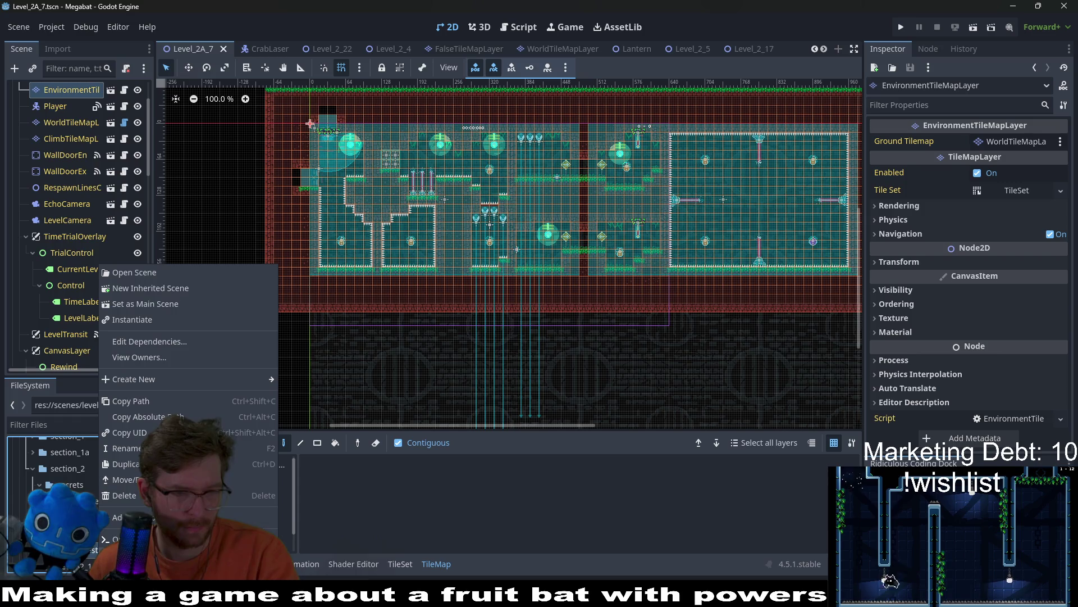
left_click(136, 464)
type("Level_2")
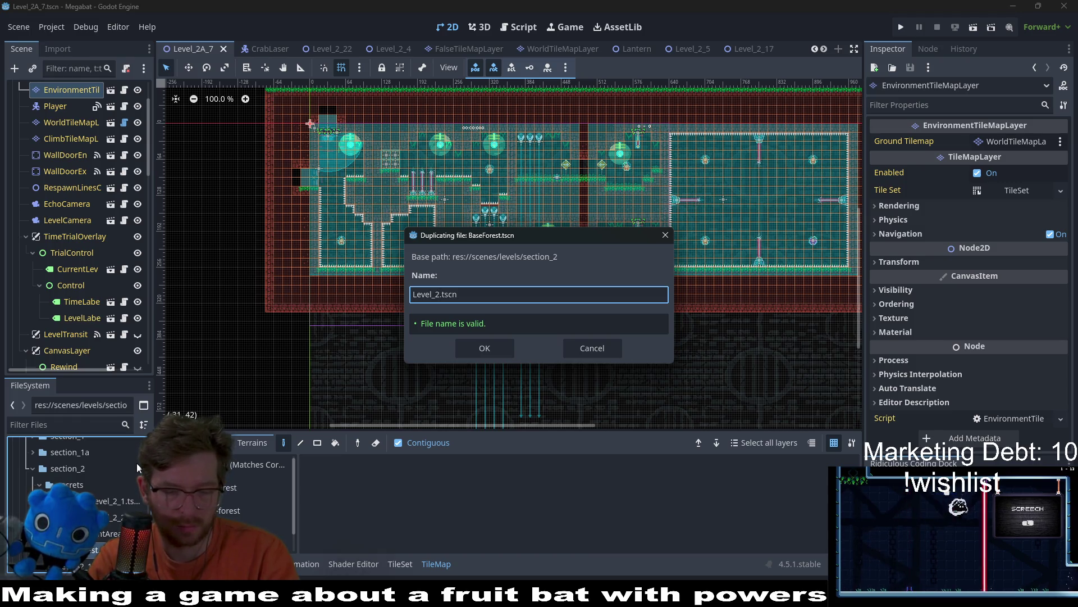
type("_7")
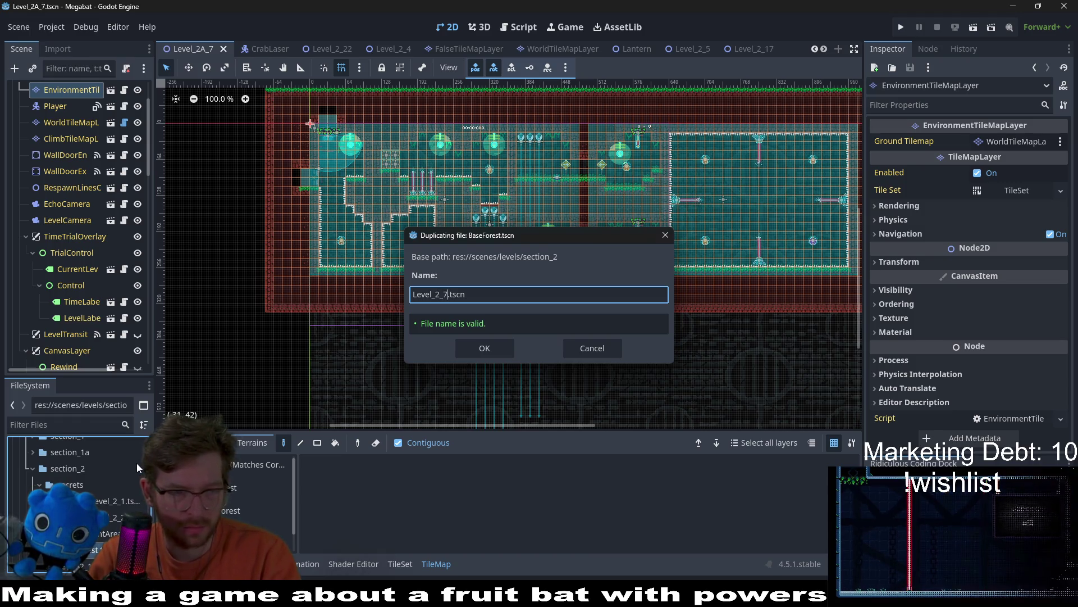
key("Return")
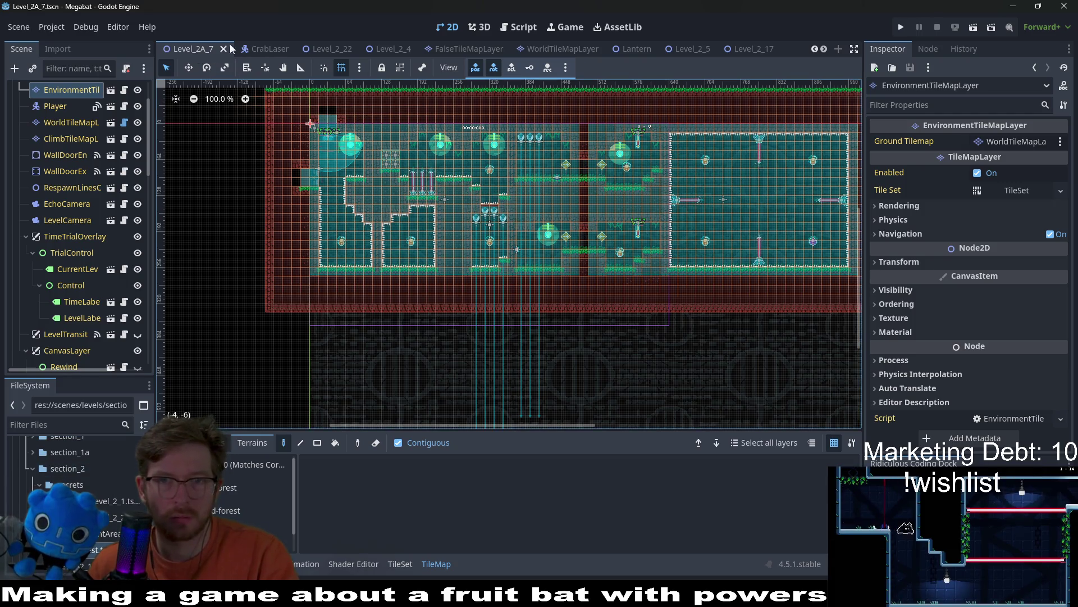
key("alt+shift+o")
type("level_2_7")
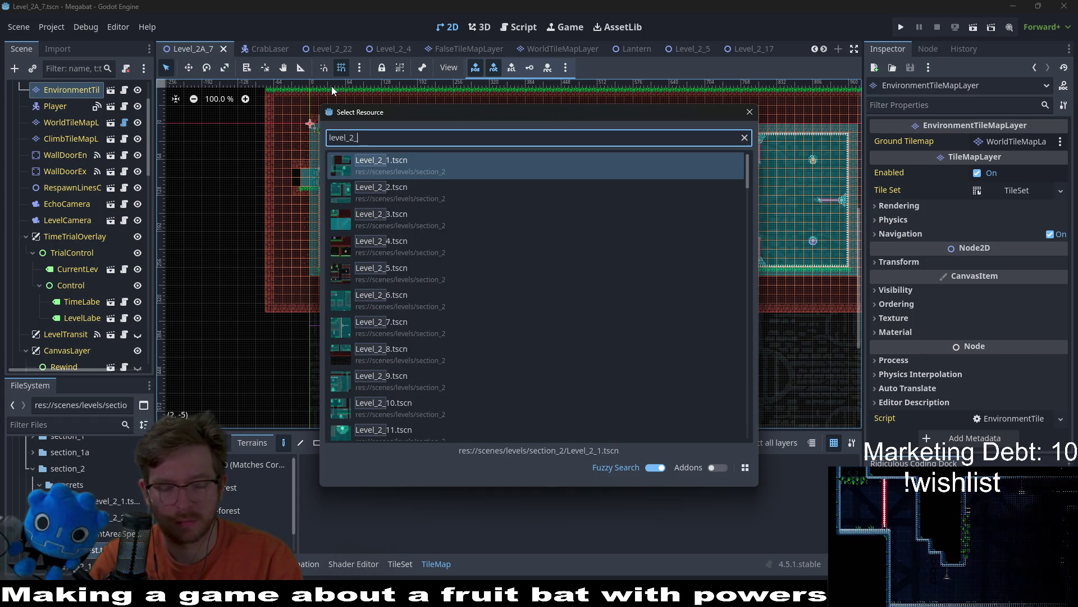
Open the new Level_2_7.tscn from the quick-open results.
key("Return")
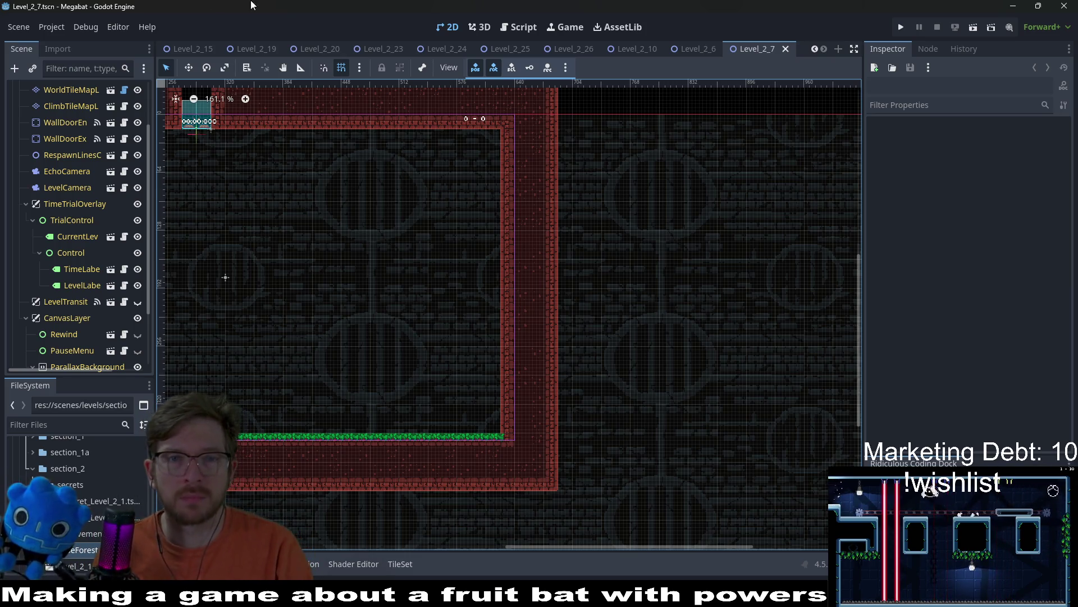
In GlobalConstants.gd, paste a copy of the LEVEL_2_7 line below LEVEL_2_BOSS.
left_click(520, 25)
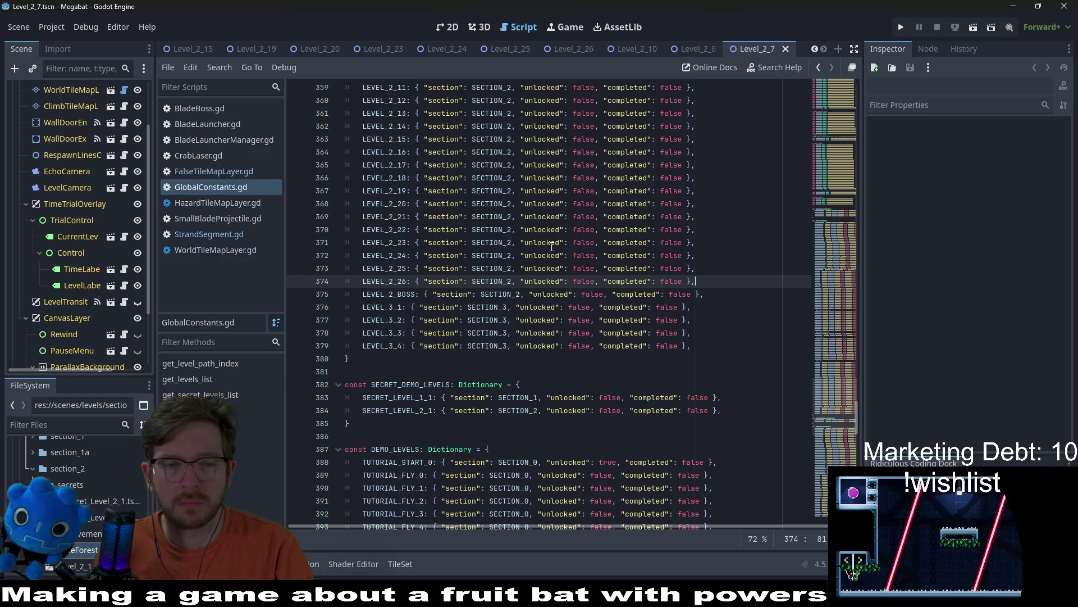
scroll(552, 247, "up", 1)
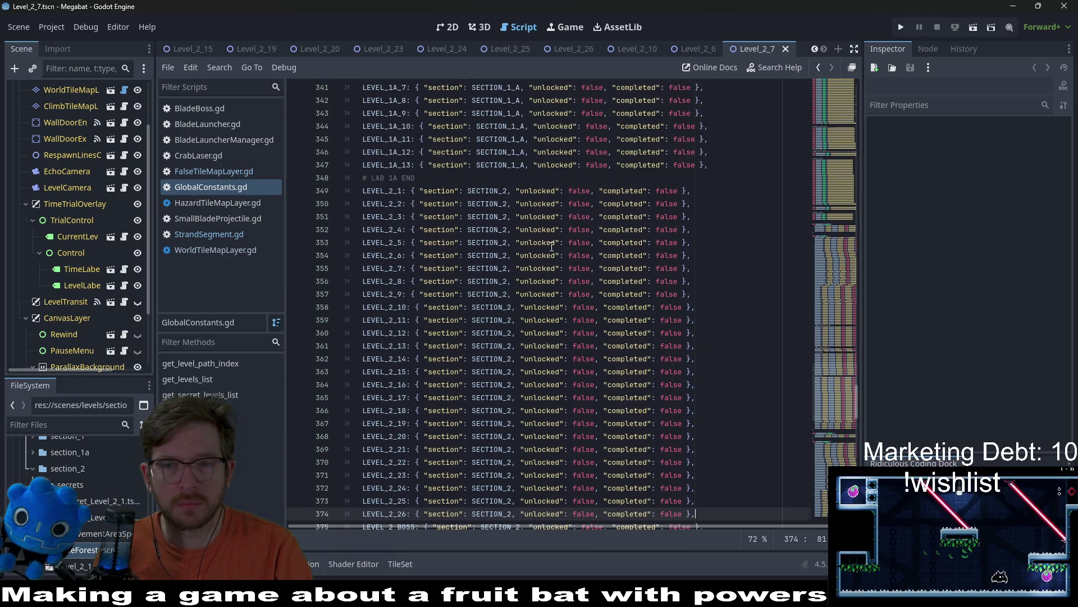
scroll(552, 247, "up", 1)
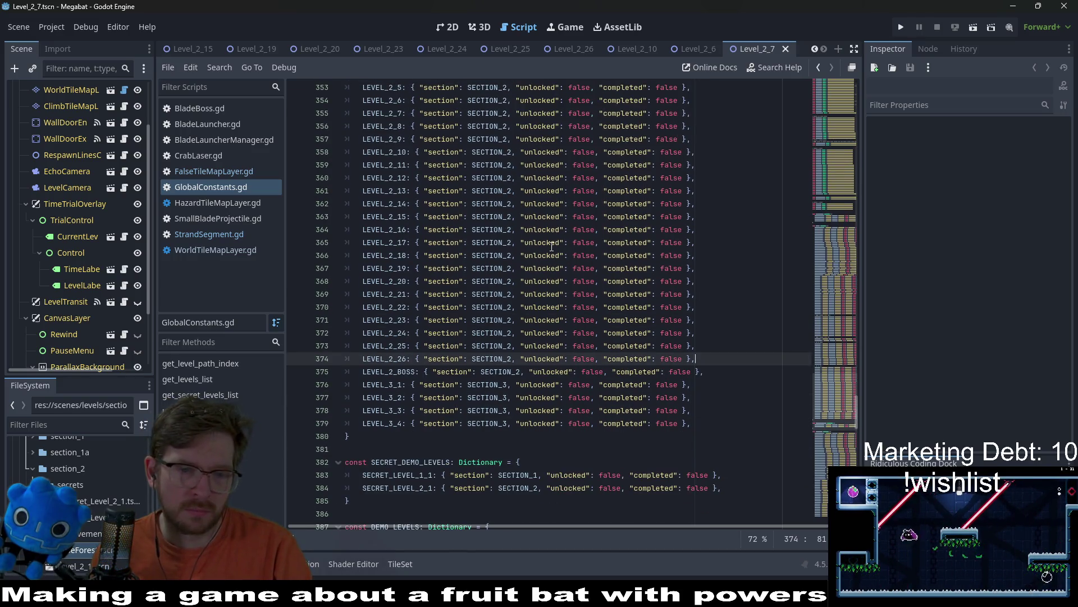
scroll(552, 247, "down", 2)
scroll(547, 246, "down", 4)
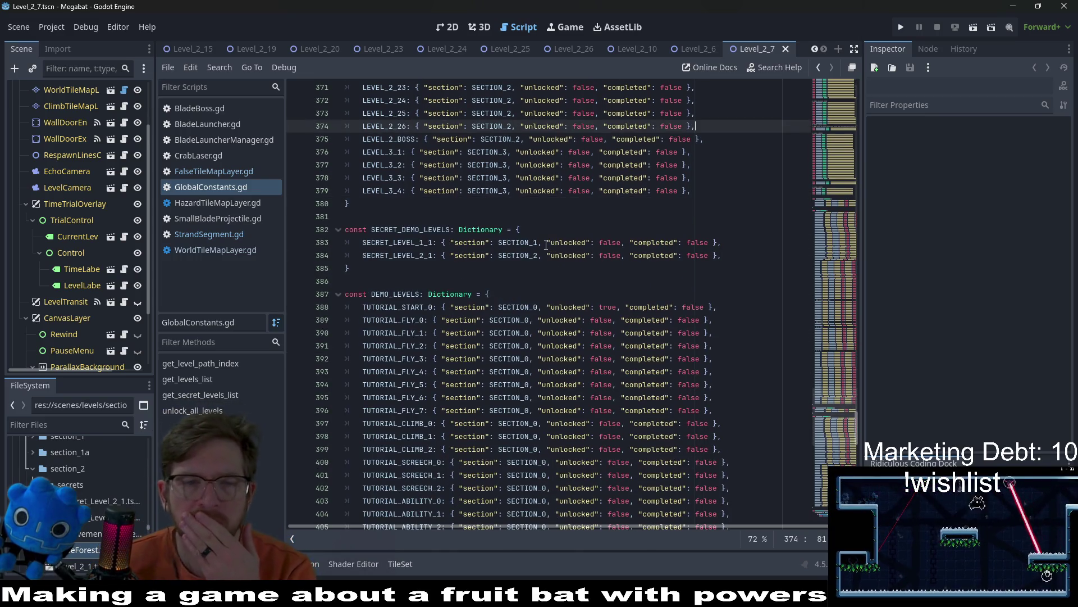
scroll(544, 245, "up", 14)
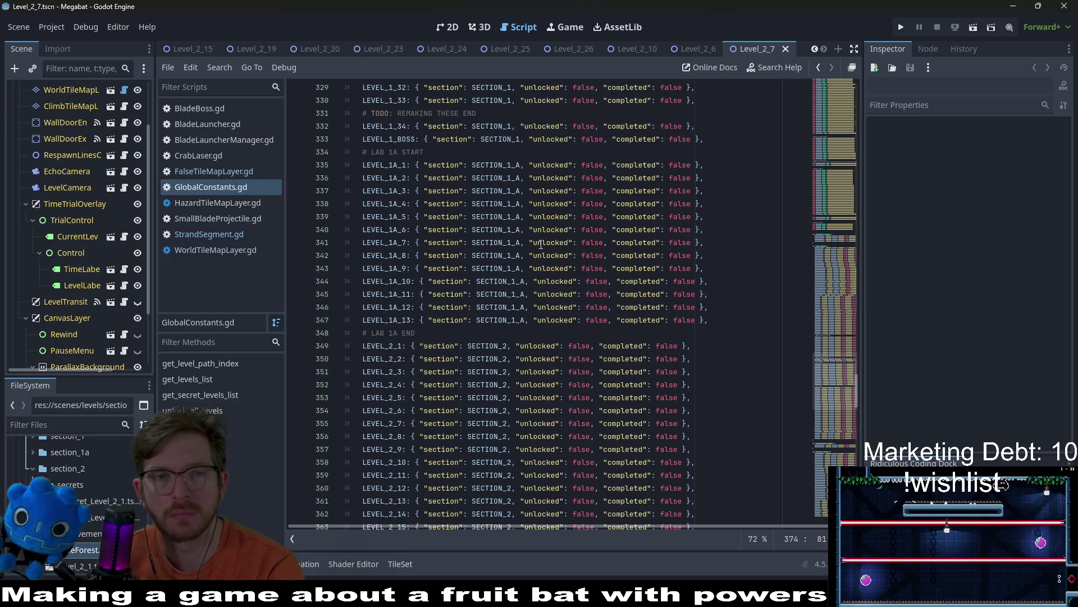
scroll(528, 236, "up", 6)
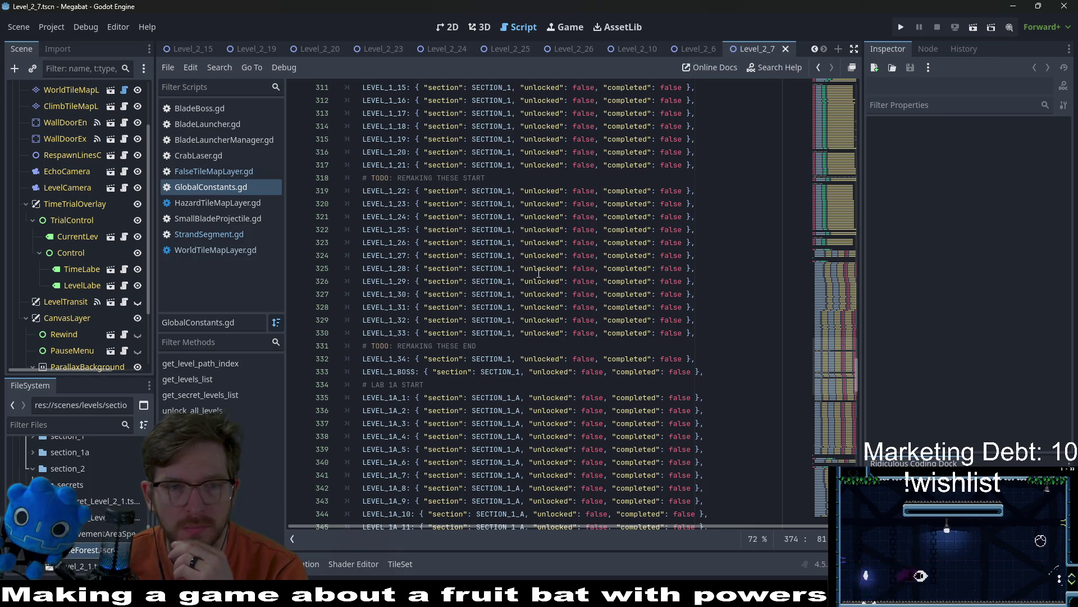
scroll(538, 273, "up", 2)
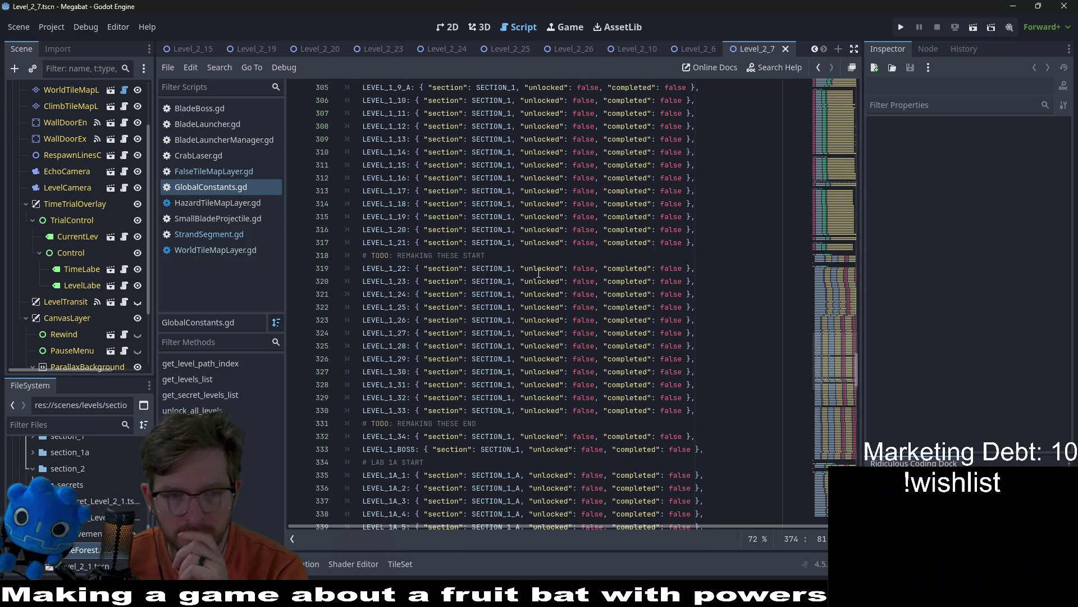
scroll(539, 274, "up", 10)
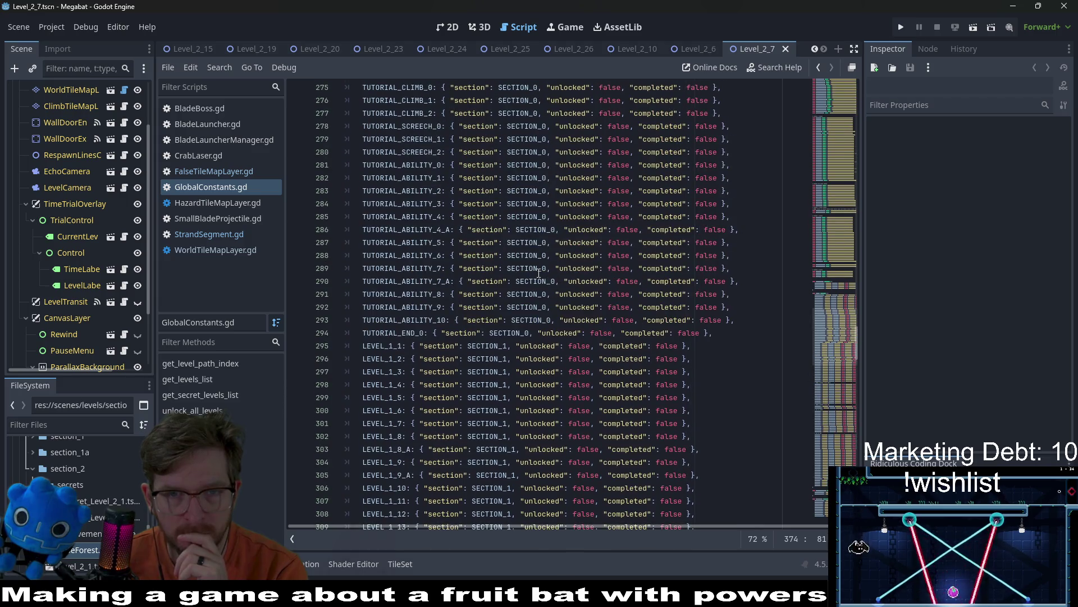
scroll(538, 274, "up", 3)
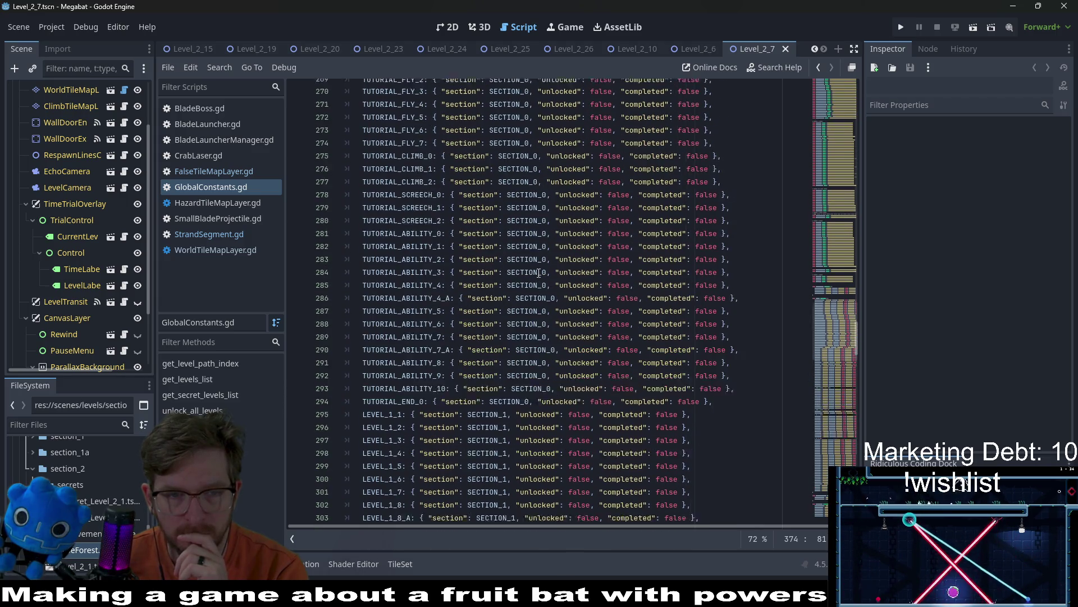
scroll(539, 274, "up", 10)
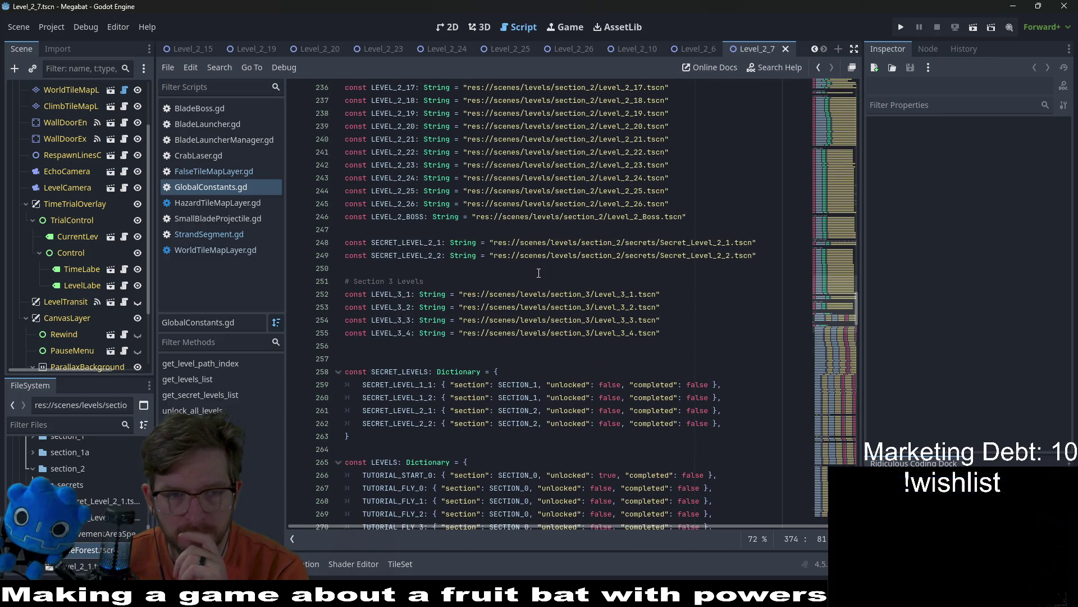
scroll(539, 273, "down", 13)
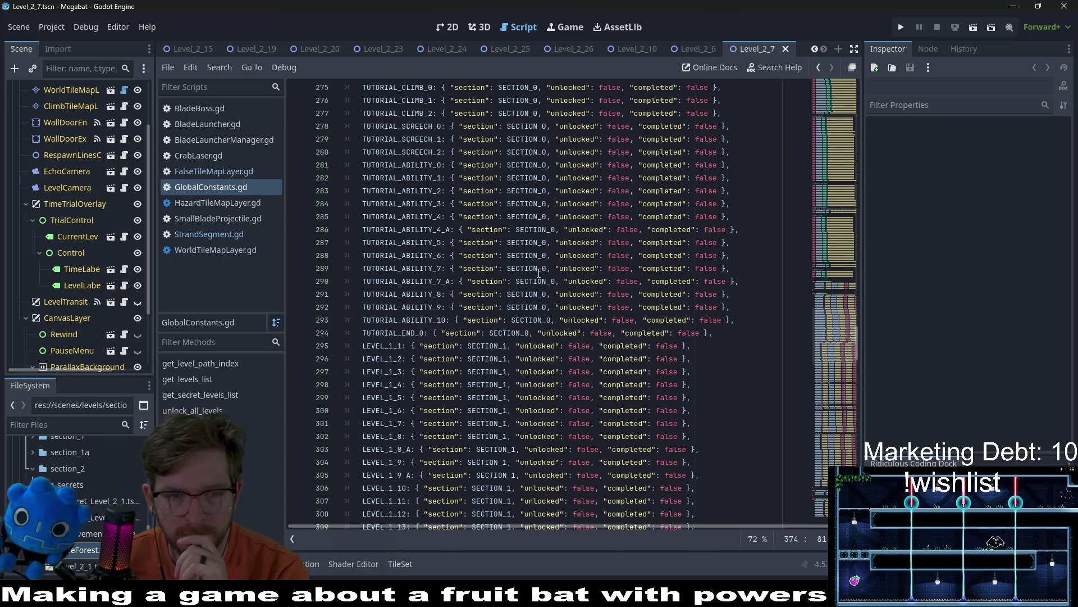
scroll(539, 274, "up", 20)
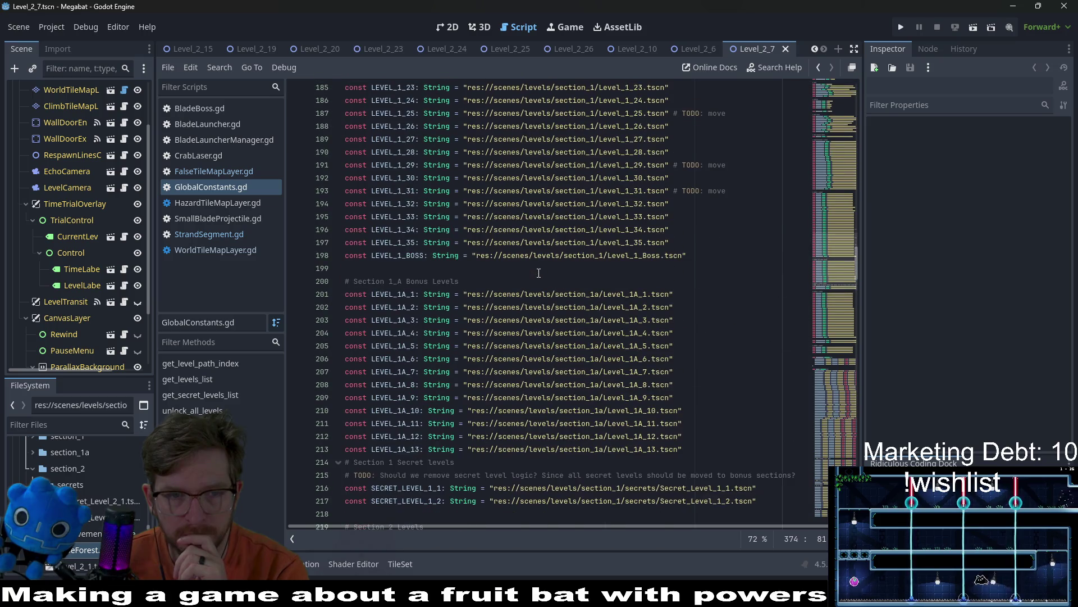
scroll(538, 274, "down", 5)
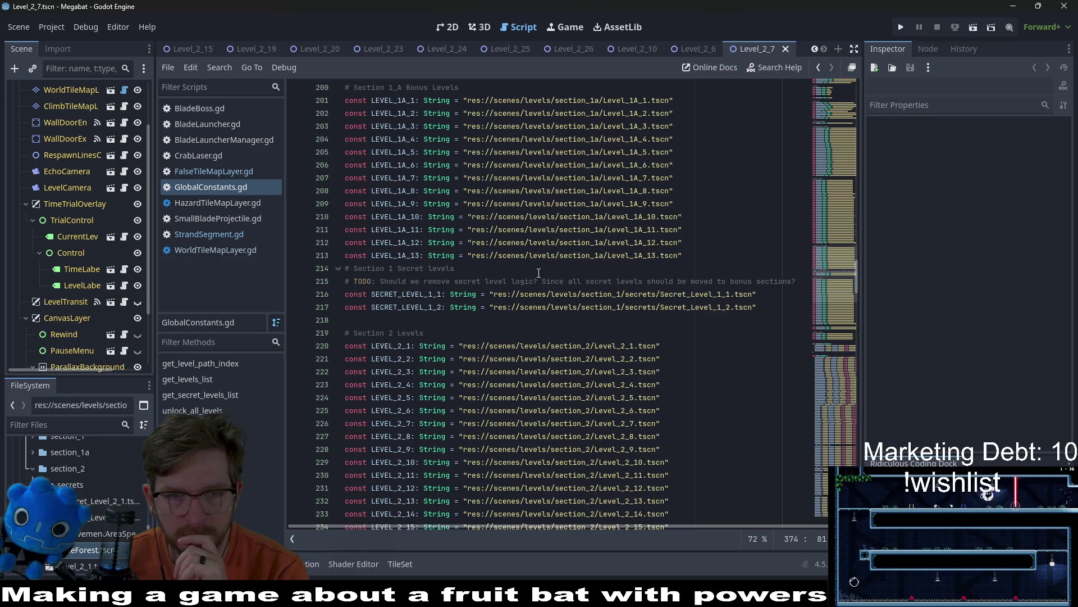
left_click(465, 283)
scroll(562, 337, "down", 6)
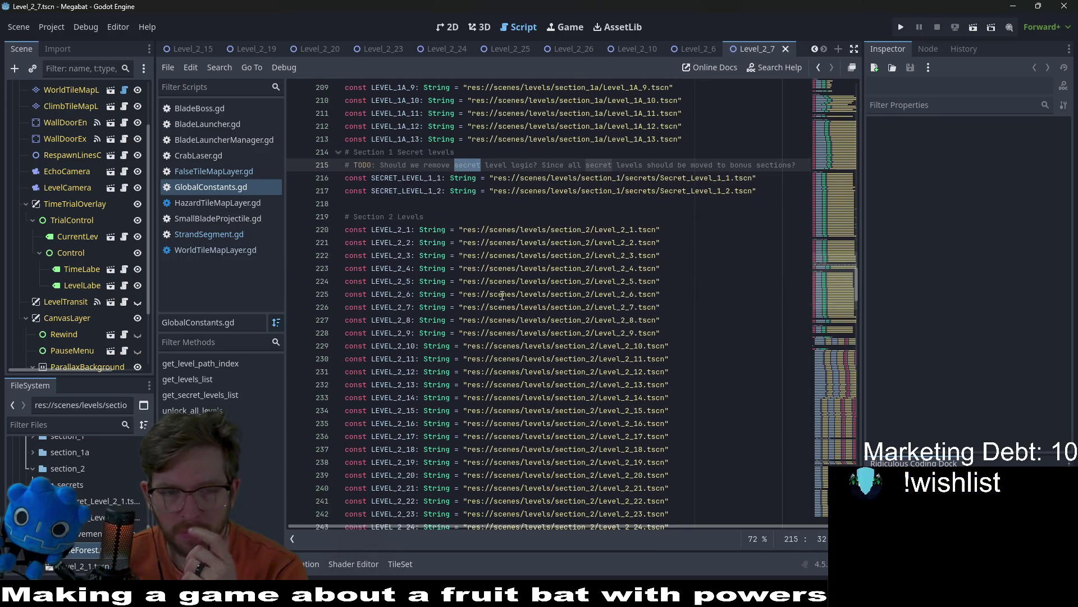
scroll(610, 384, "down", 3)
scroll(646, 377, "up", 2)
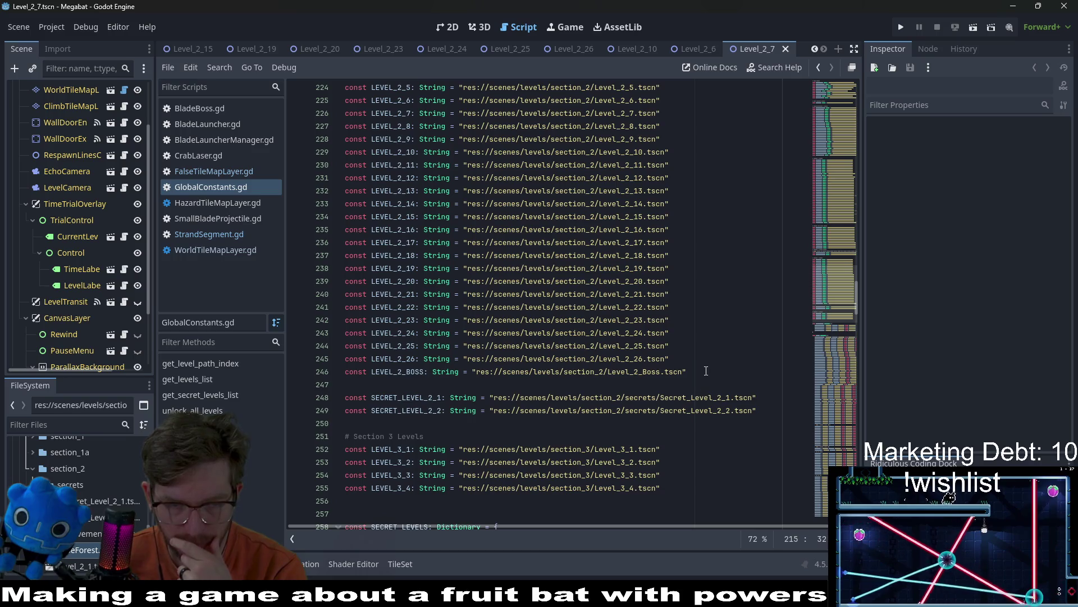
left_click(707, 369)
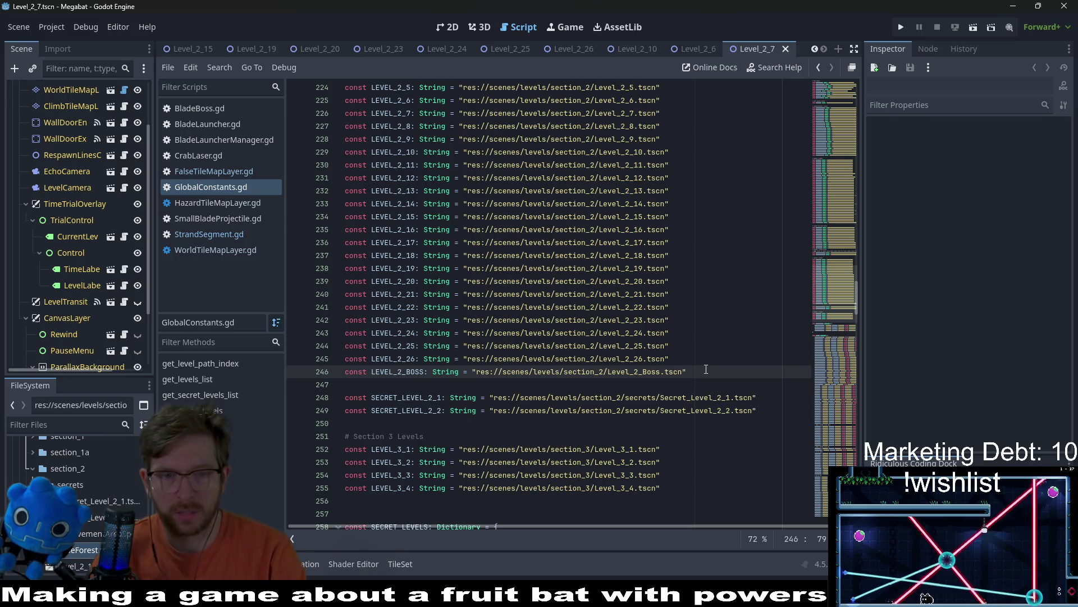
key("Return")
key("Return")
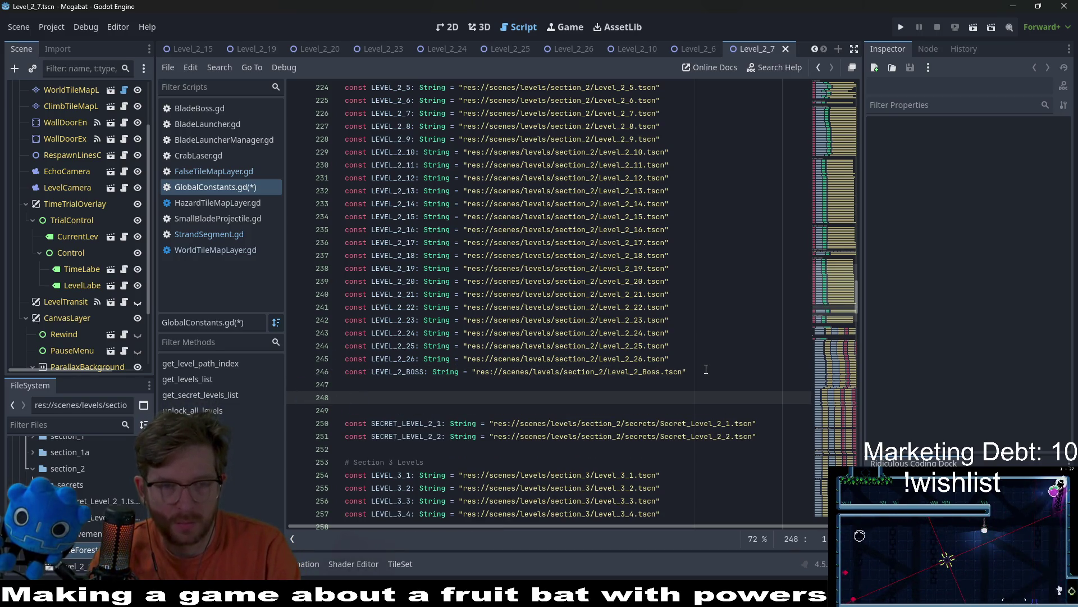
left_click(680, 108)
left_click(494, 393)
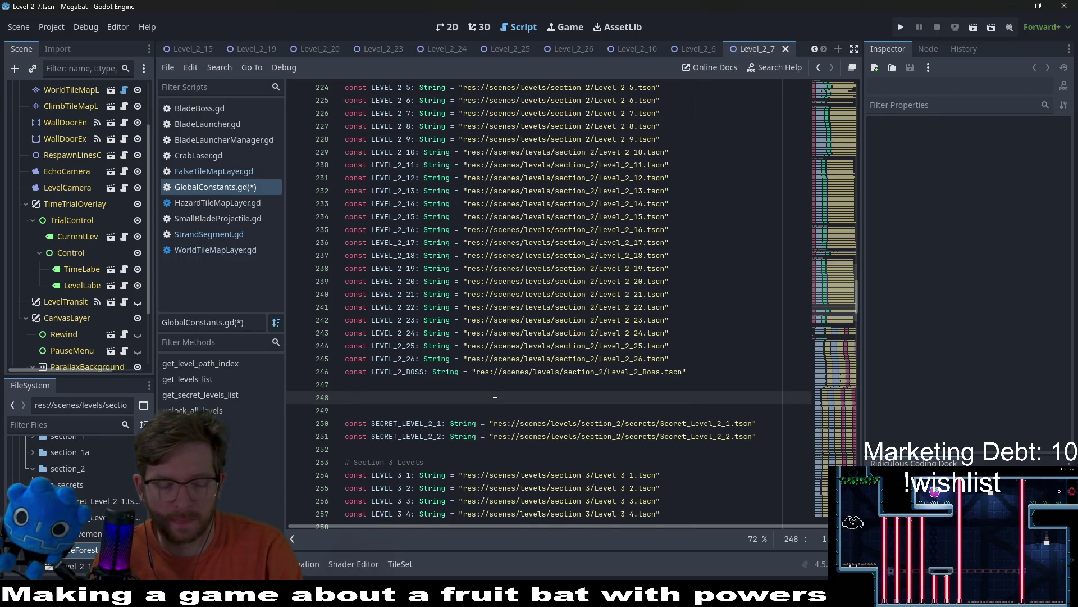
type("const LEVEL_2_7: String = \"res://scenes/levels/section_2/Level_2_7.tscn\"")
Turn the pasted line into LEVEL_2A_1 pointing to section_2a/Level_2a_1.tscn and save.
left_click(414, 410)
key("BackSpace")
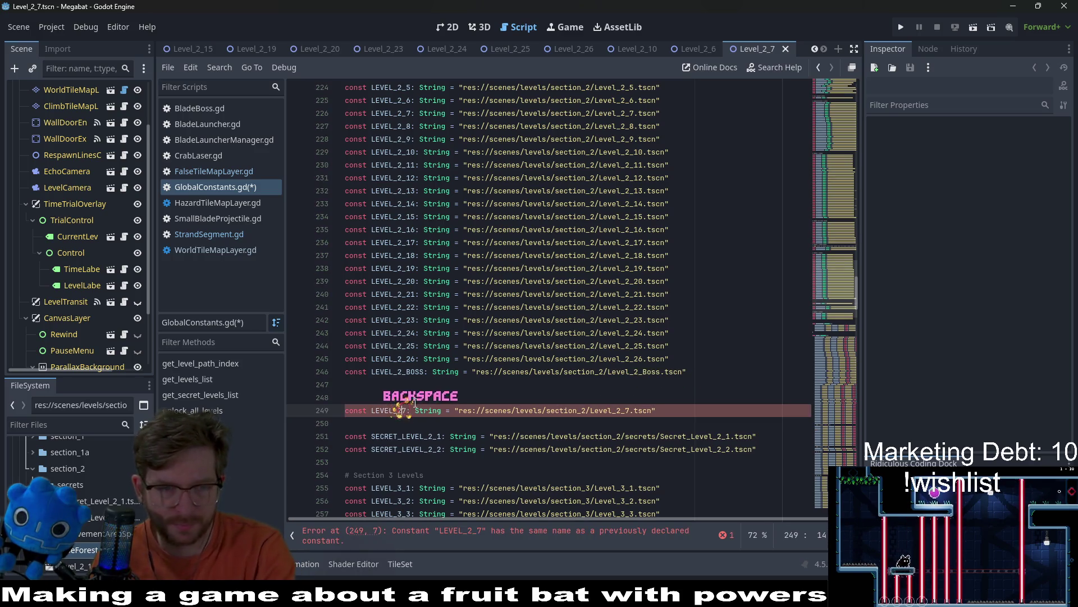
key("ctrl+z")
key("ctrl+z")
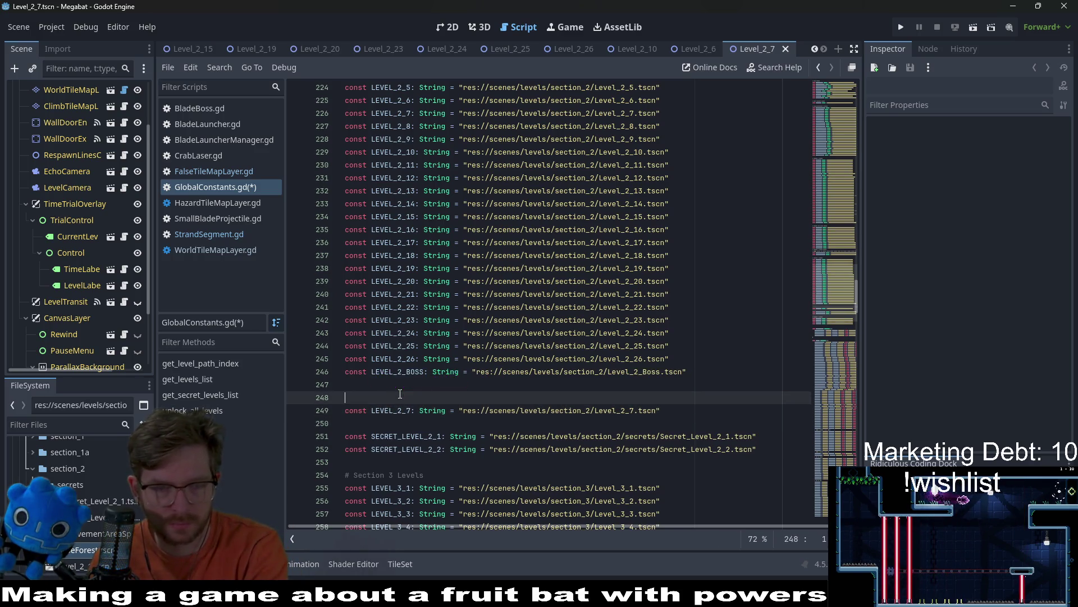
key("BackSpace")
left_click(415, 402)
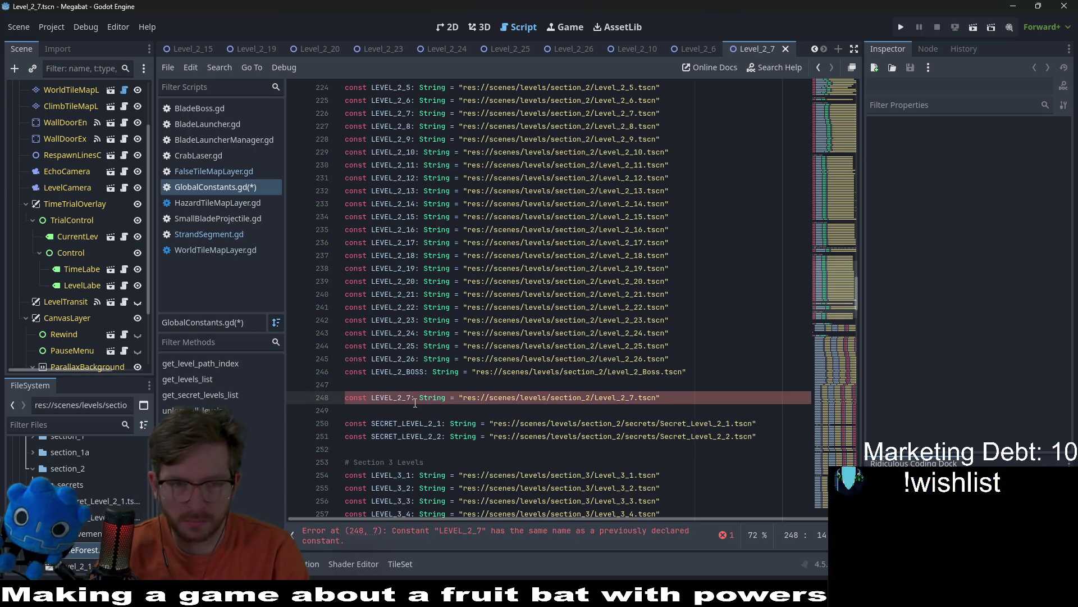
type("A")
key("Right")
key("Right")
key("BackSpace")
type("1")
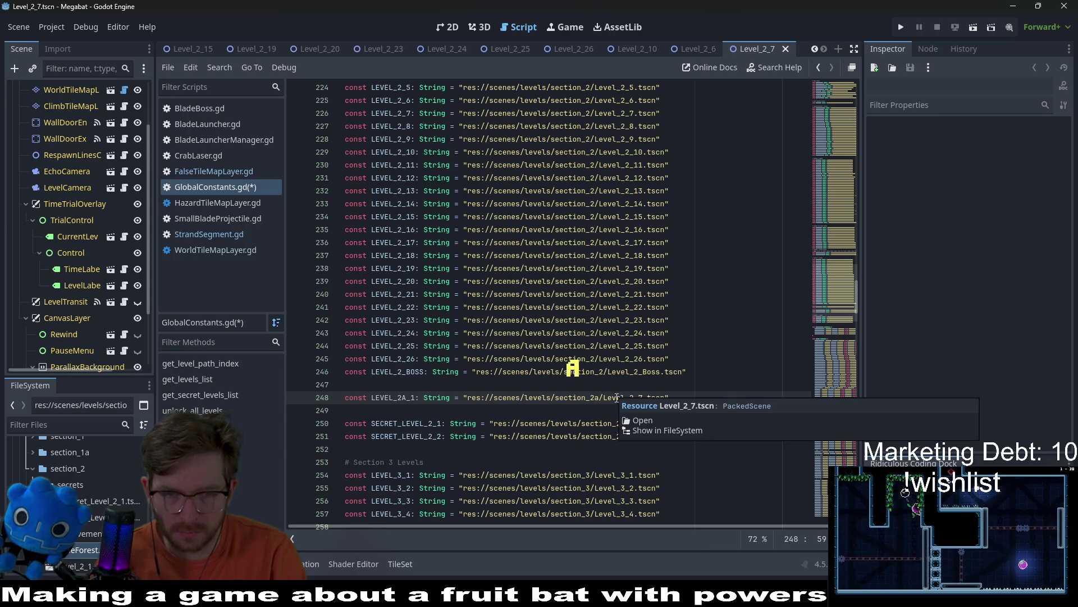
key("Right")
key("Right")
key("Right")
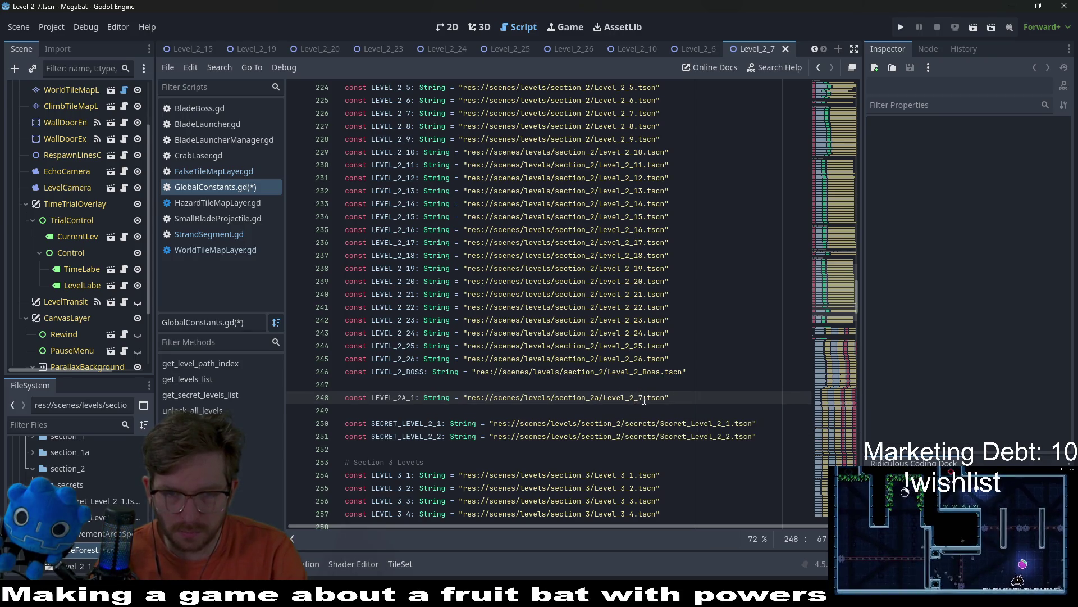
key("BackSpace")
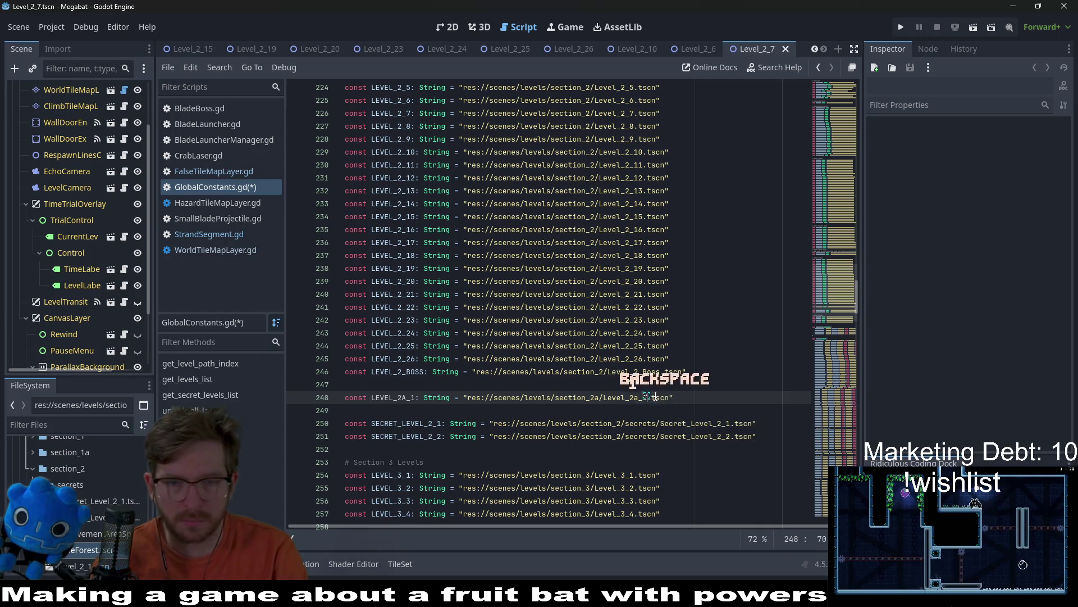
scroll(657, 365, "up", 4)
scroll(658, 348, "up", 5)
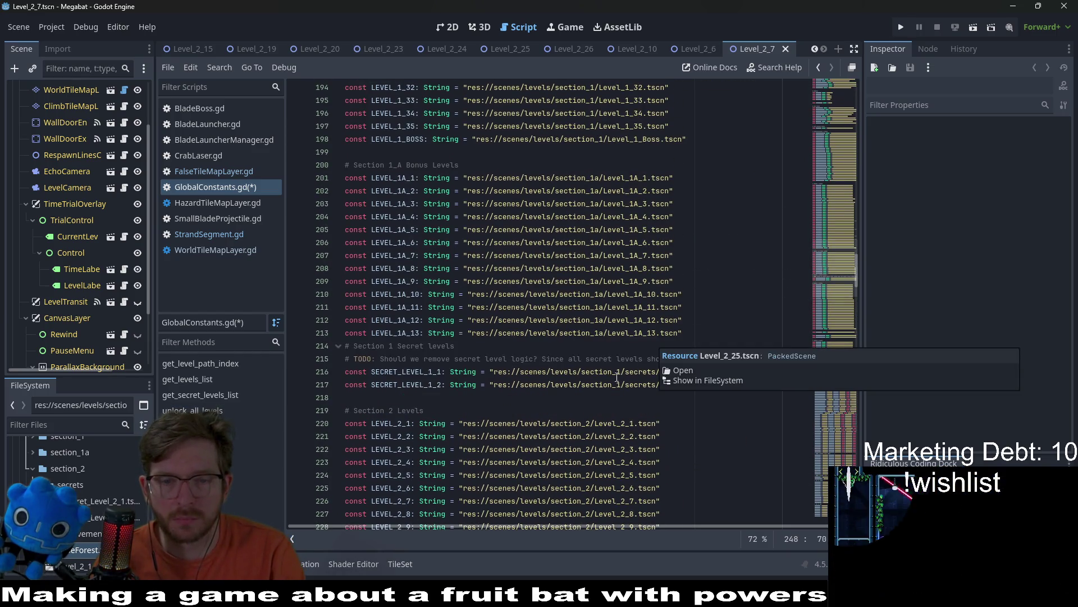
scroll(659, 347, "down", 10)
left_click(590, 449)
scroll(591, 448, "down", 2)
key("ctrl+s")
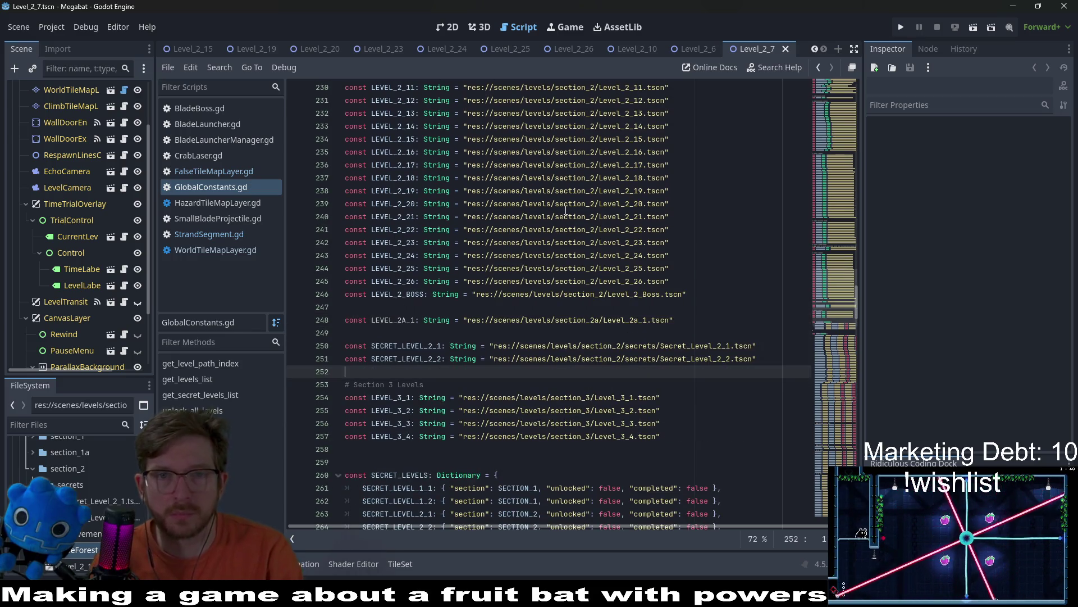
Rename Level_2A_7.tscn to Level_2A_1.tscn in the FileSystem dock.
scroll(76, 464, "down", 5)
scroll(104, 536, "down", 5)
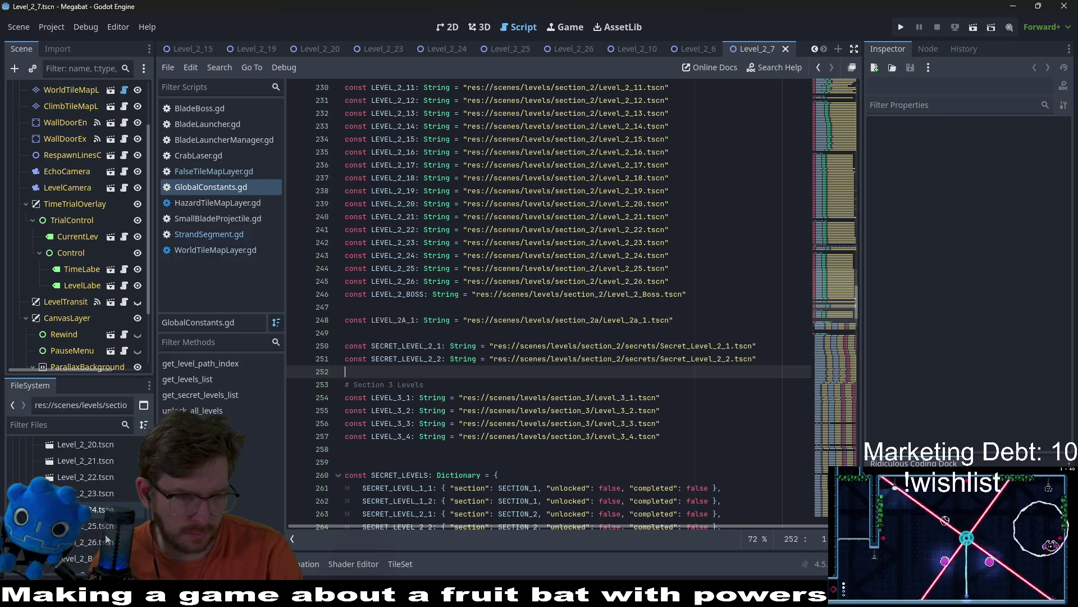
right_click(100, 527)
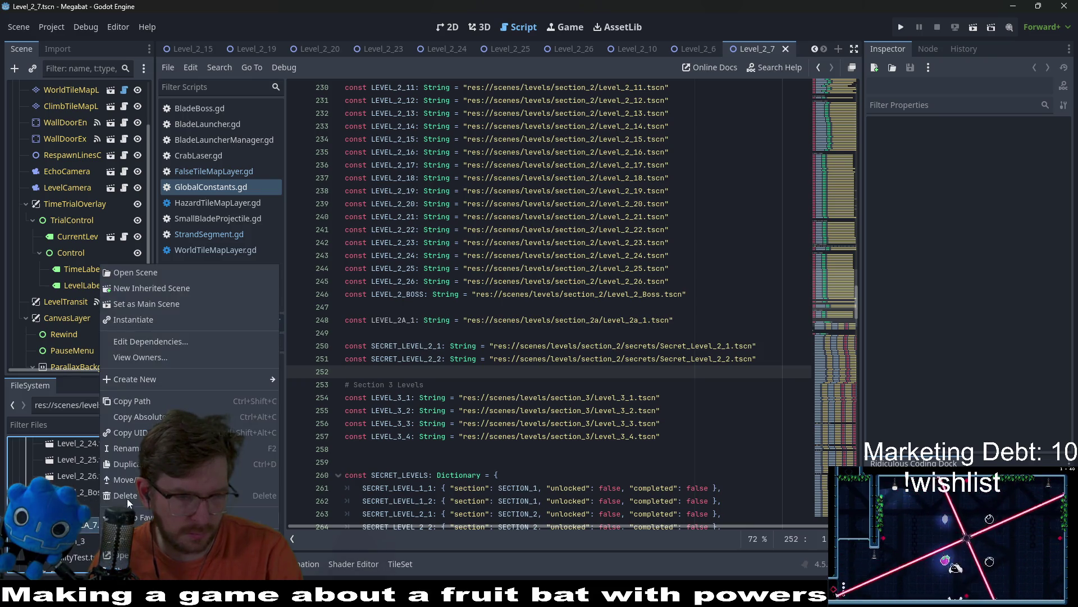
left_click(142, 450)
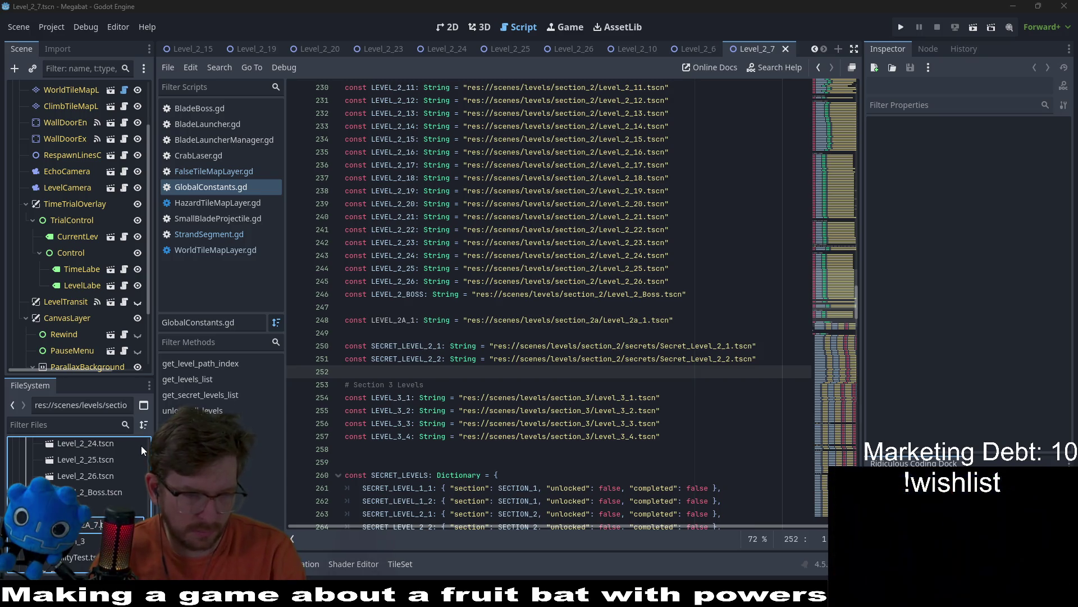
key("BackSpace")
type("1")
key("Return")
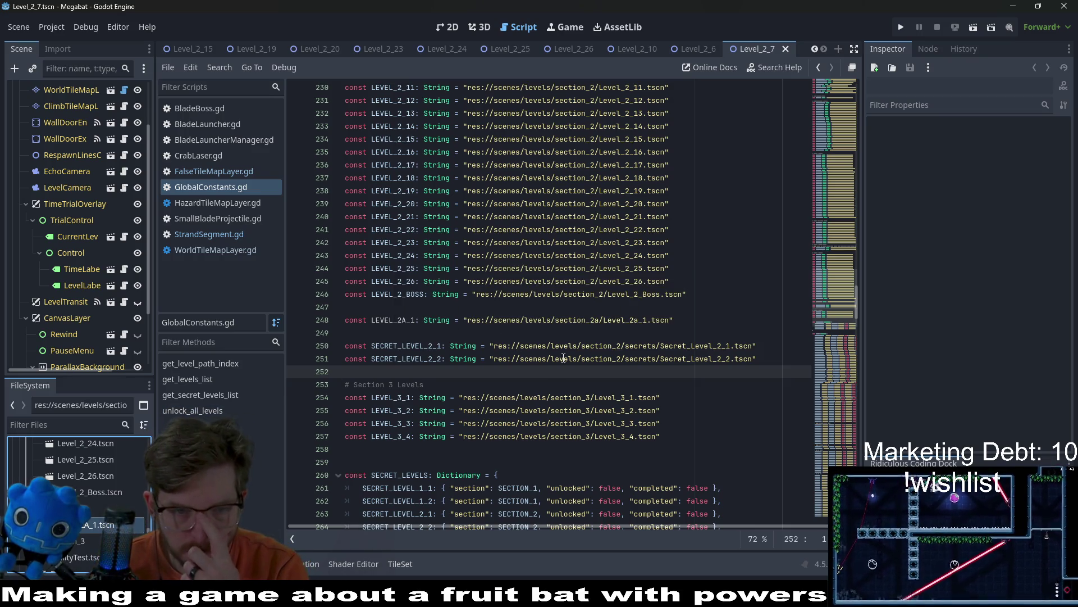
left_click(404, 320)
Add a '# BONUS SECTION 2A' heading and a # separator line after the LEVEL_2_BOSS entry.
double_click(404, 320)
key("ctrl+c")
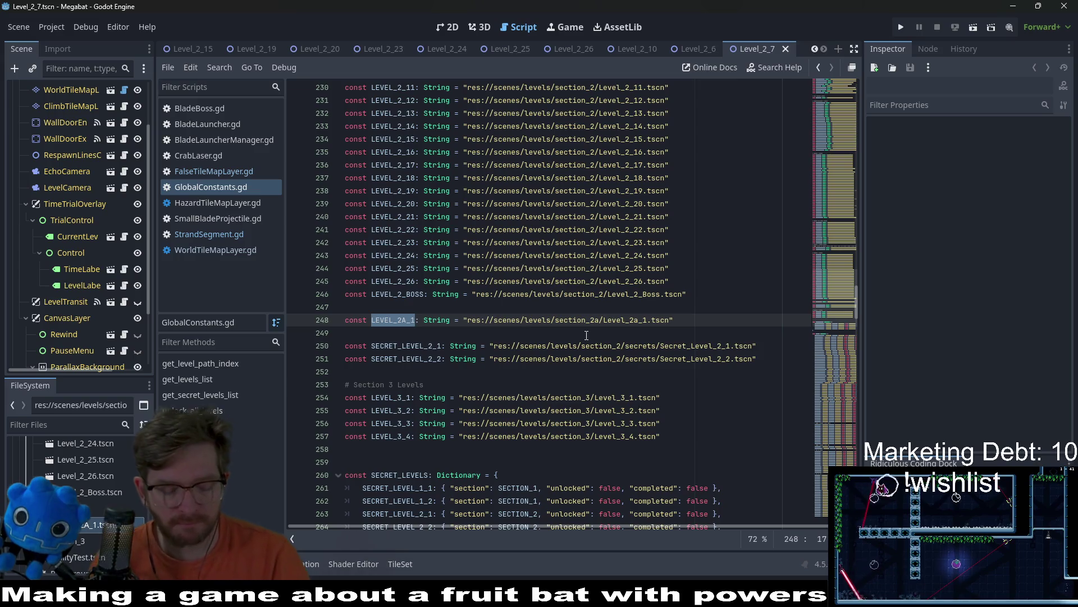
scroll(588, 335, "down", 1)
scroll(587, 335, "down", 5)
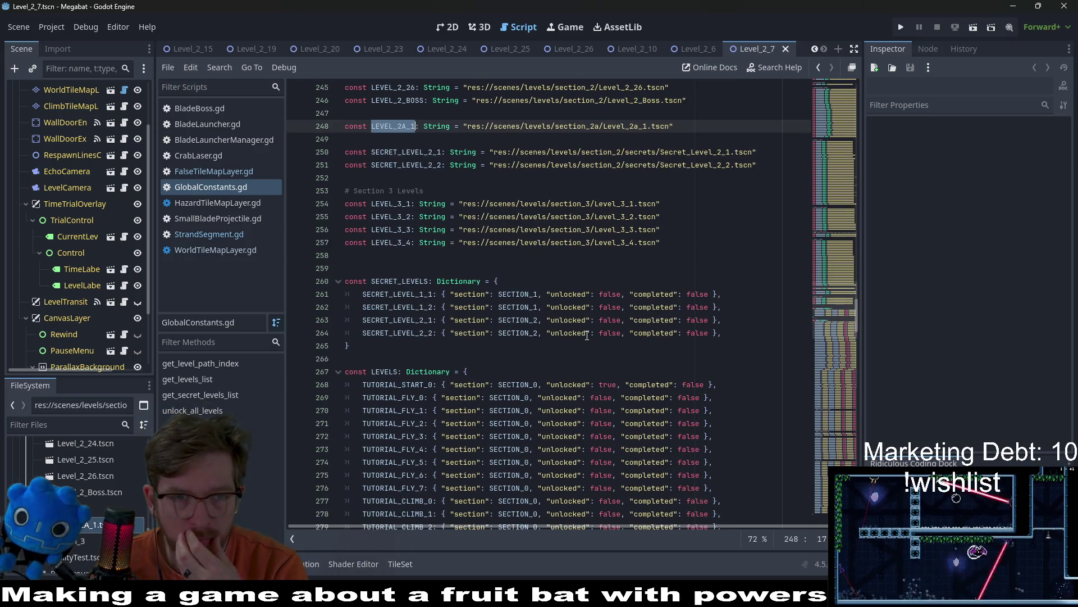
scroll(588, 336, "down", 9)
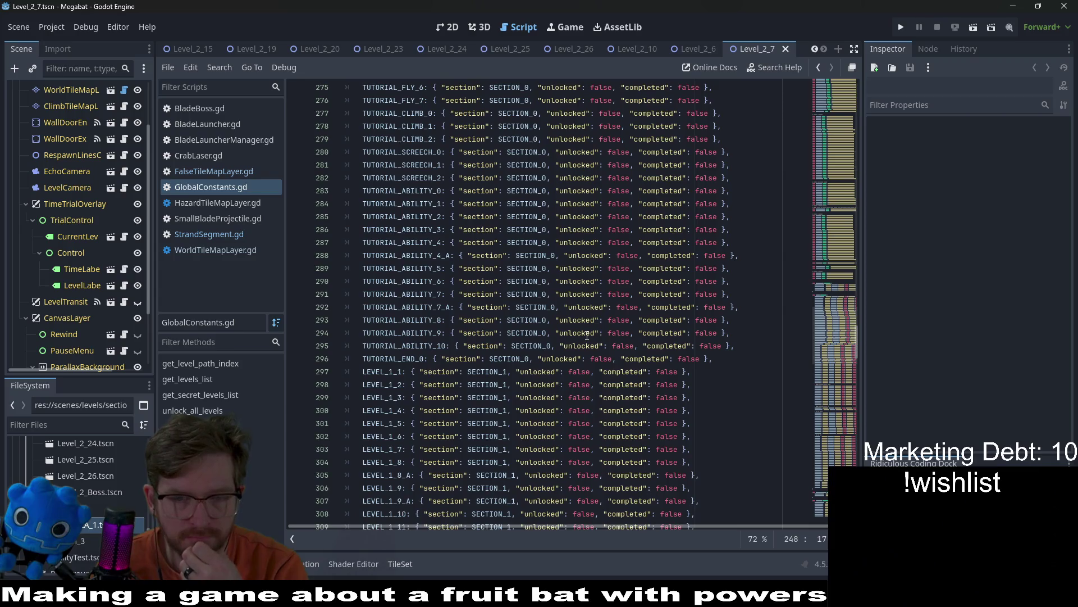
scroll(587, 335, "down", 2)
scroll(587, 336, "down", 13)
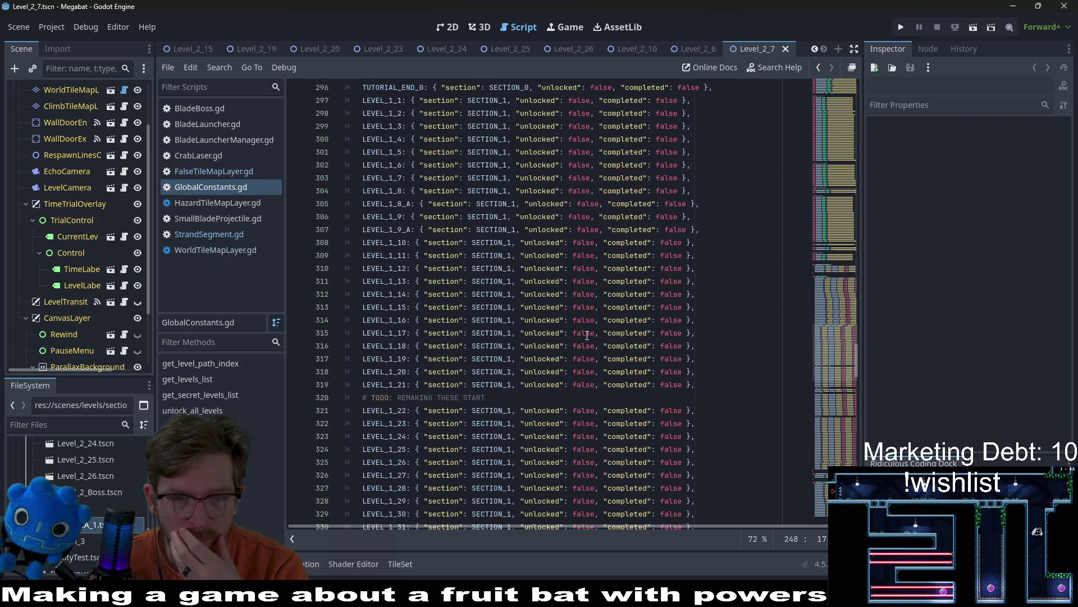
scroll(587, 336, "down", 11)
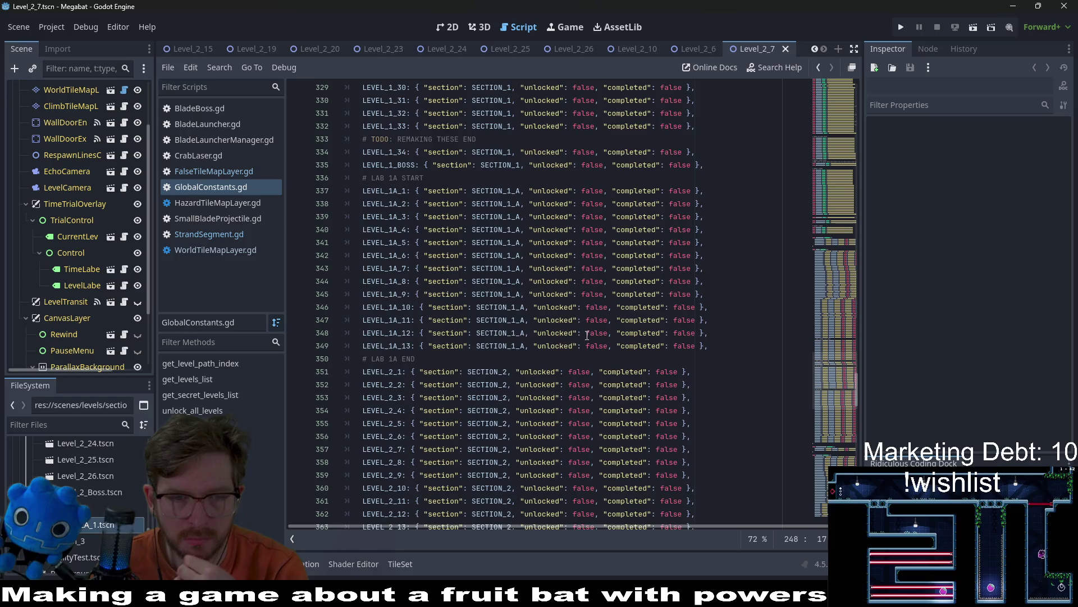
scroll(587, 335, "down", 3)
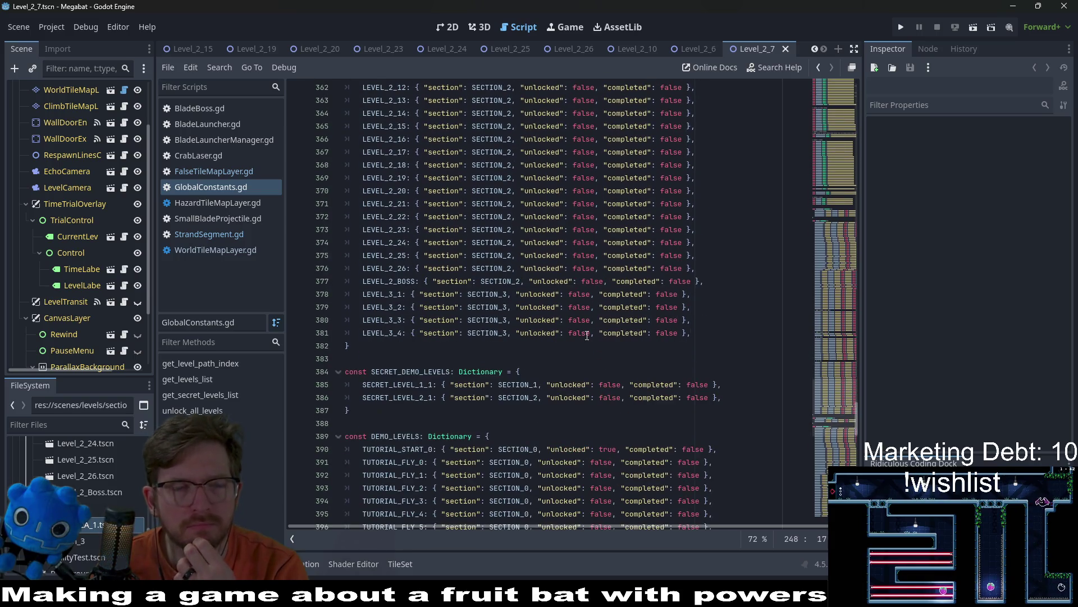
left_click(711, 278)
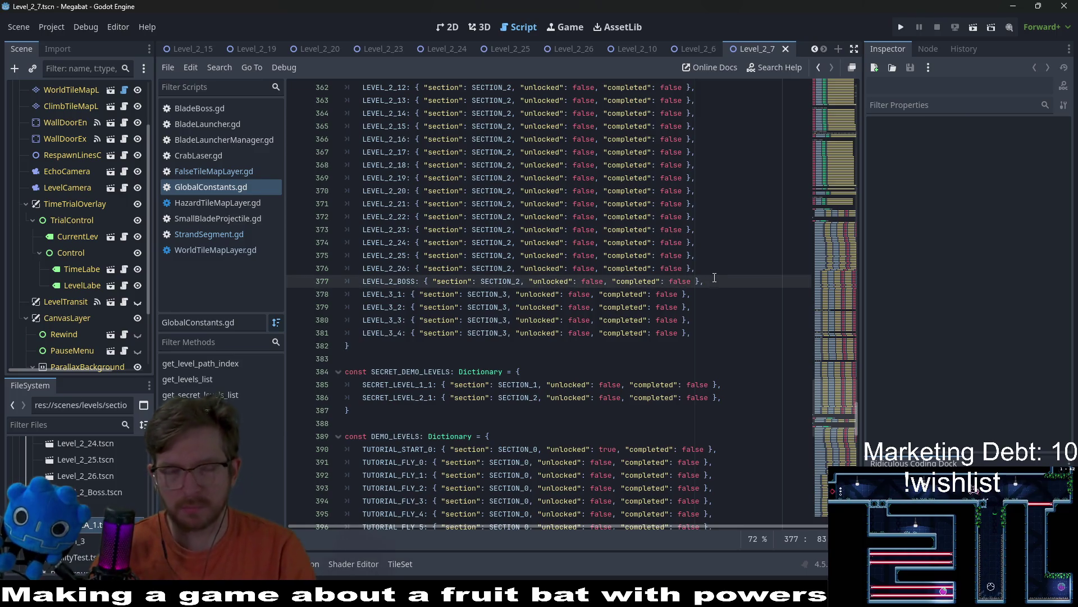
key("Return")
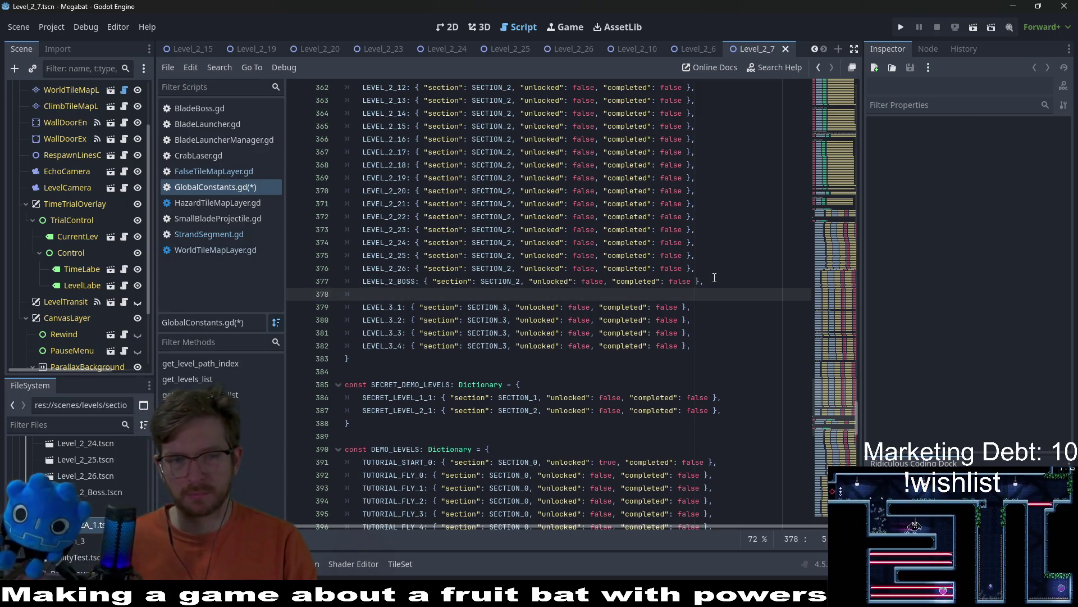
type("## BONUS S")
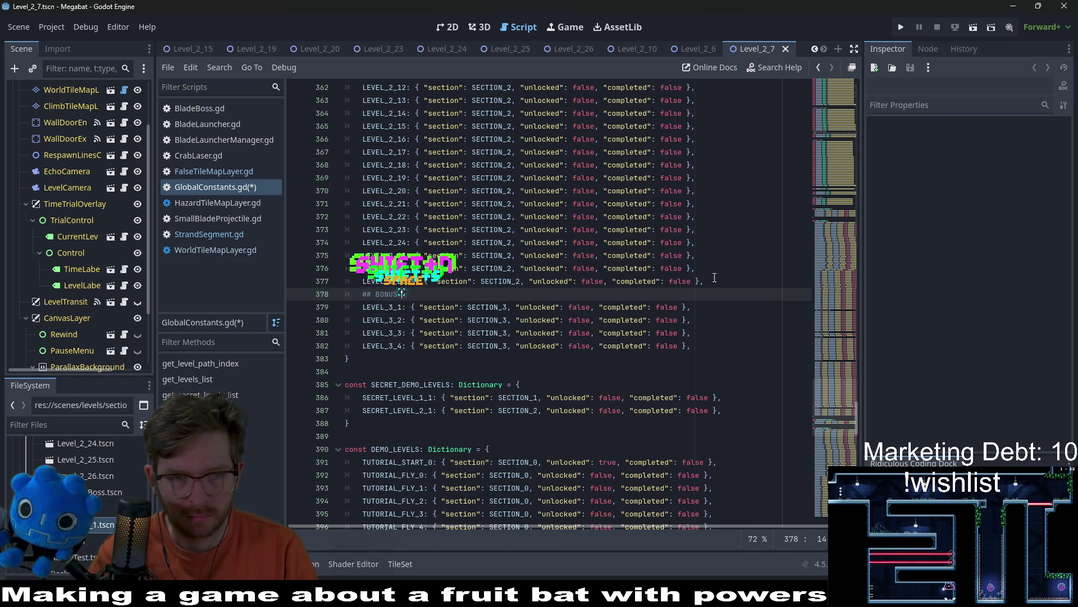
type("E")
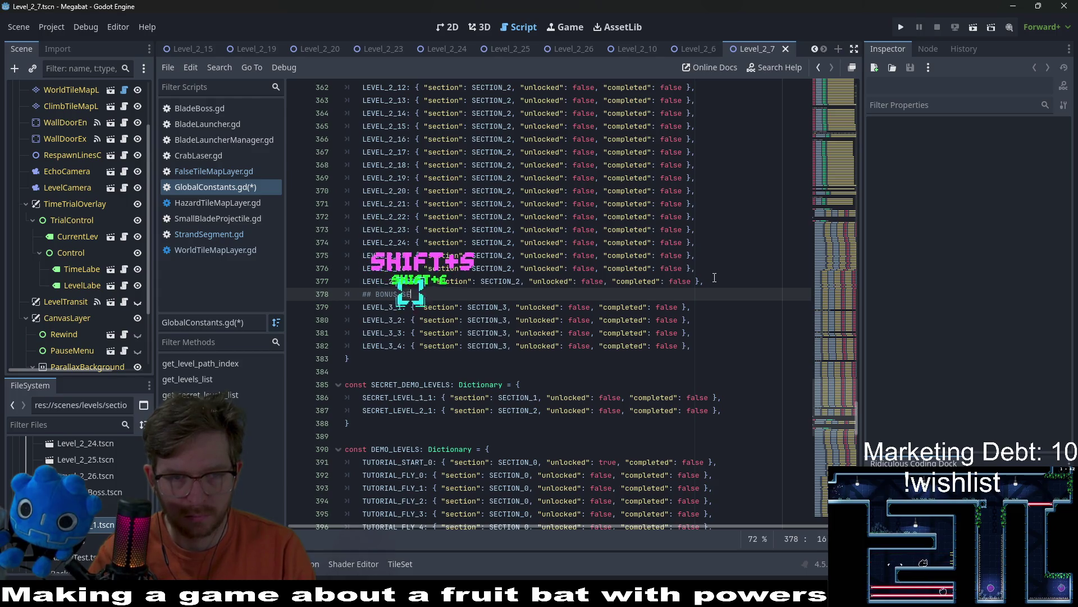
type("CTION 2")
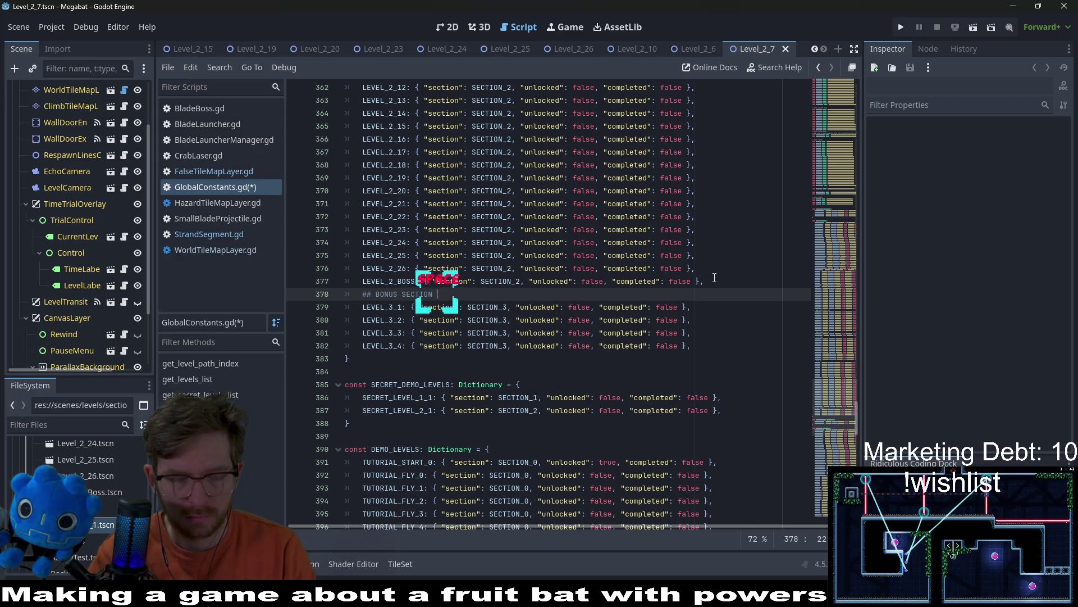
type("A")
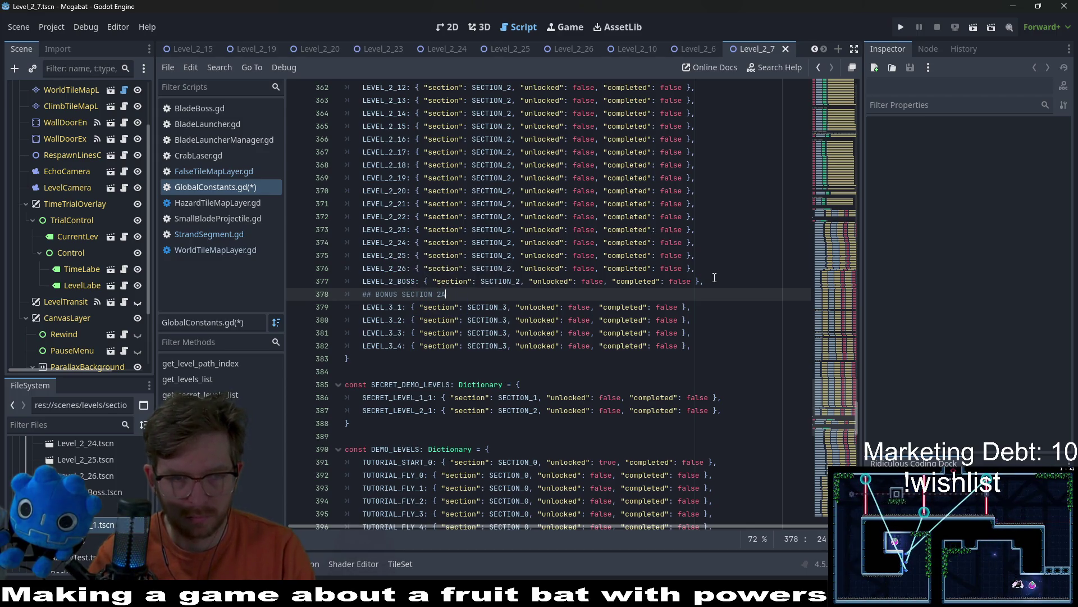
key("Return")
key("Return")
type("#")
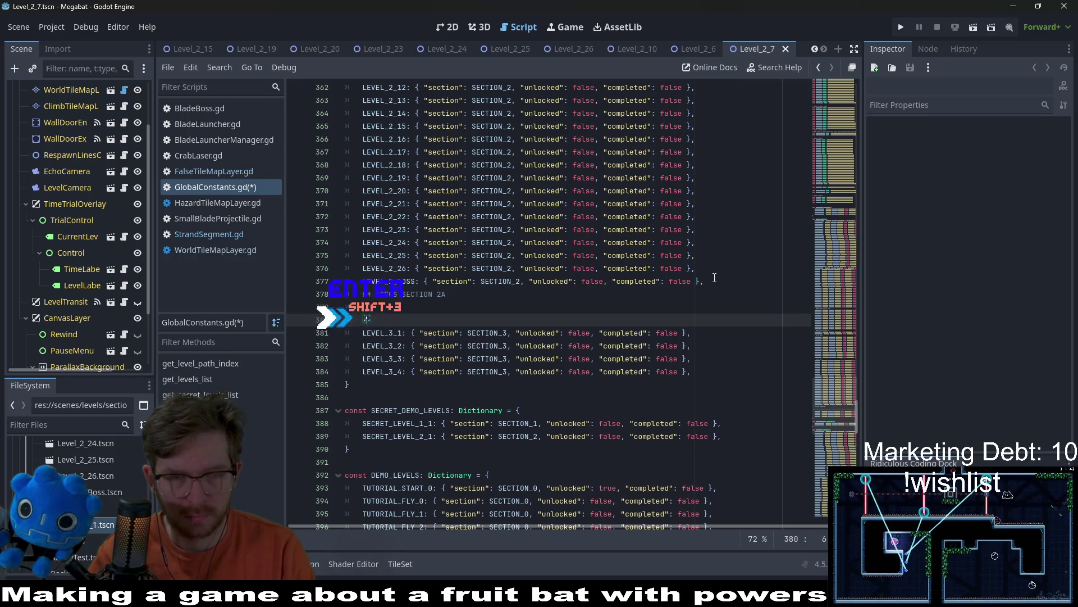
type("##################")
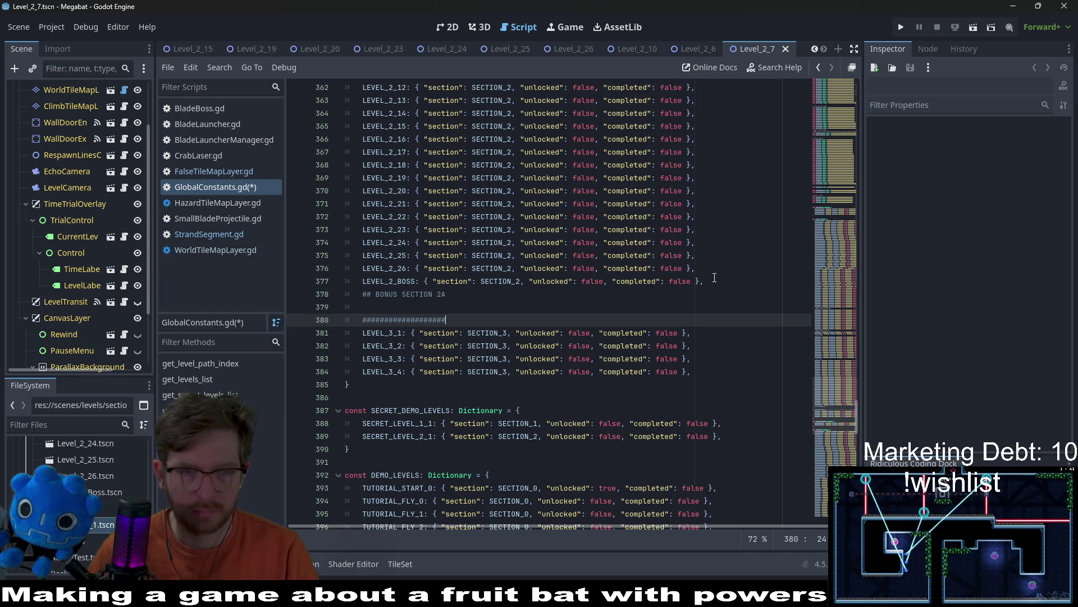
Add a LEVEL_2A_1 entry using a copy of the LEVEL_2_BOSS dictionary value.
key("Up")
key("ctrl+v")
type(":")
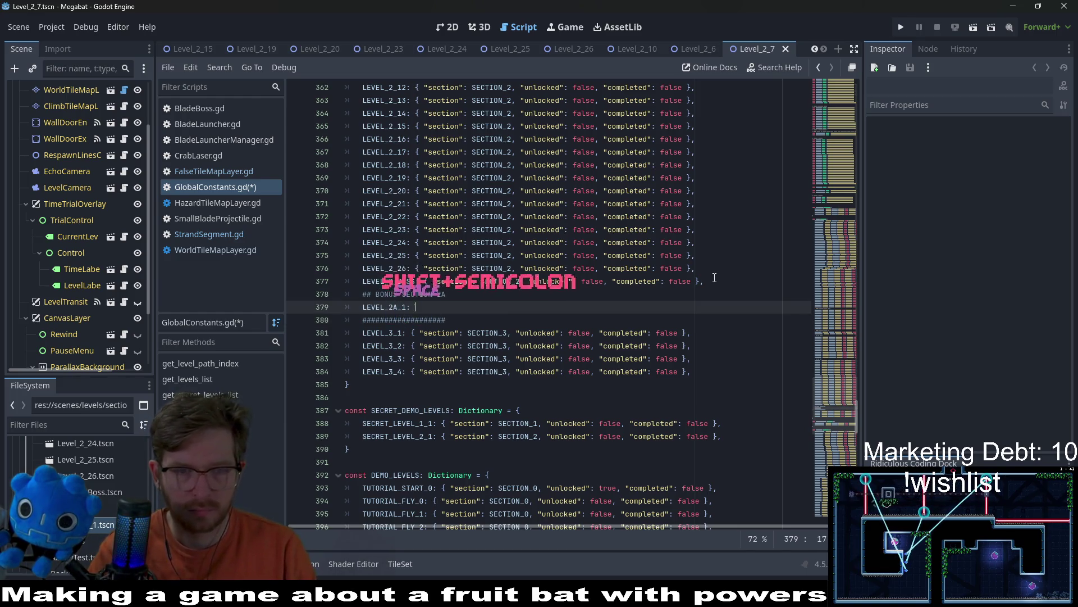
key("Up")
key("Up")
key("Up")
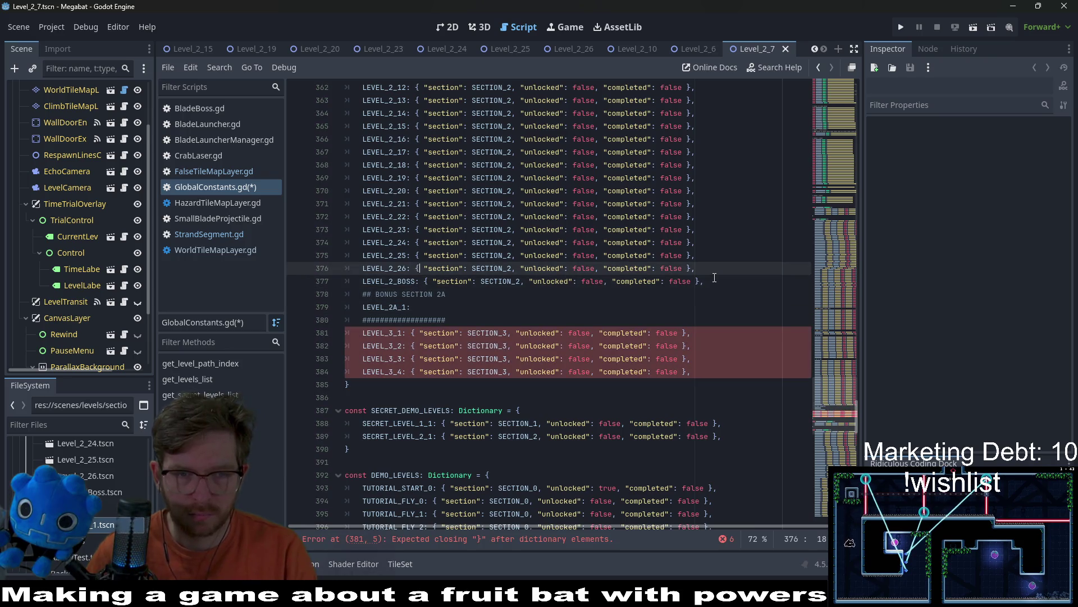
left_click_drag(718, 287, 425, 281)
key("ctrl+c")
left_click(434, 304)
key("ctrl+v")
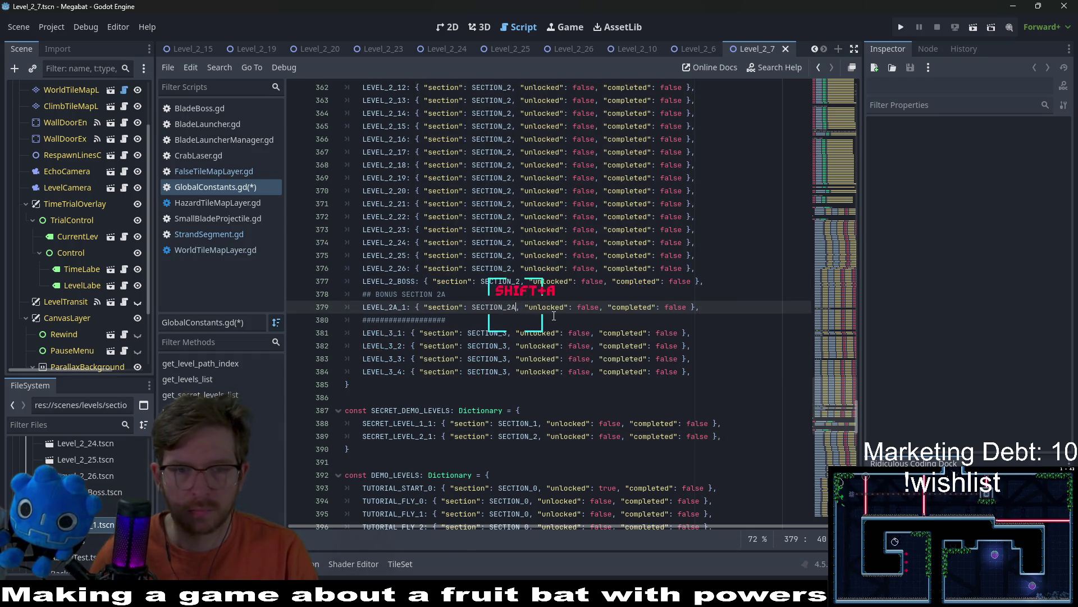
left_click(501, 284, "ctrl")
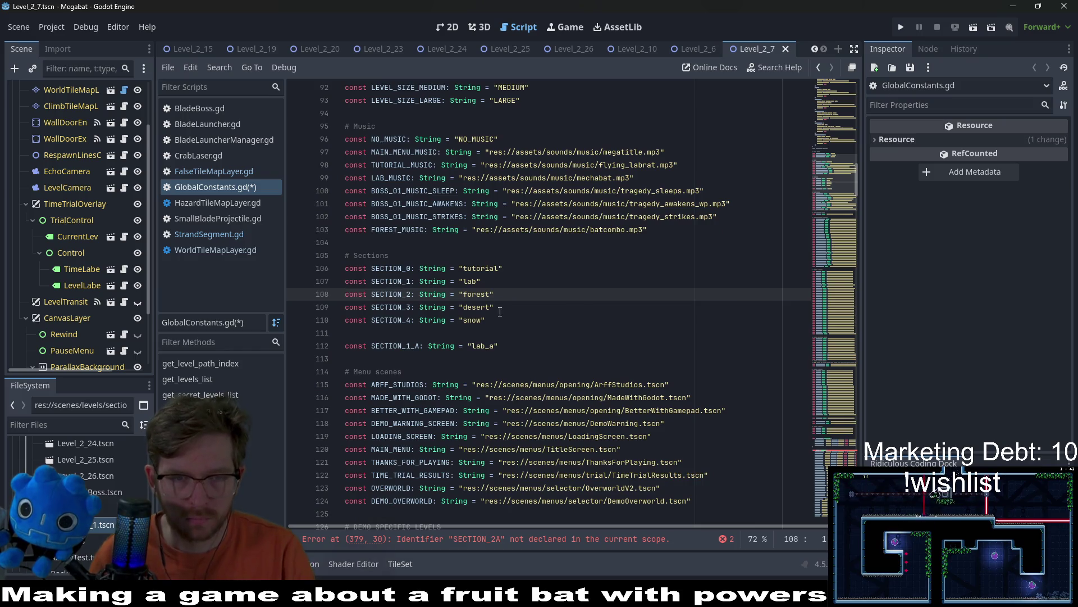
Declare const SECTION_2_A: String = "forest_a" below SECTION_1_A.
left_click(525, 345)
key("Return")
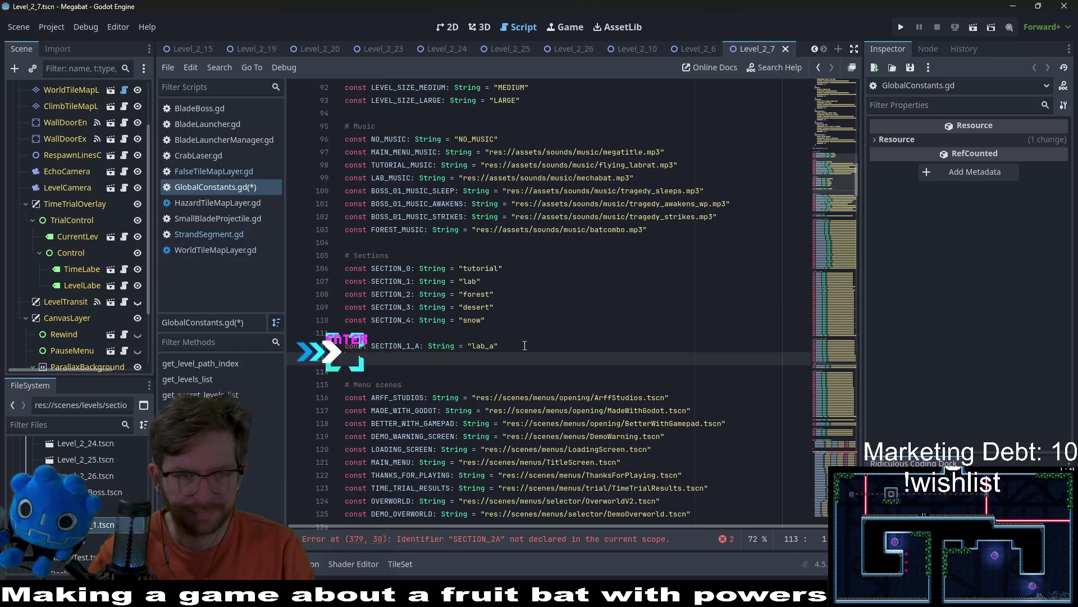
type("const SECT")
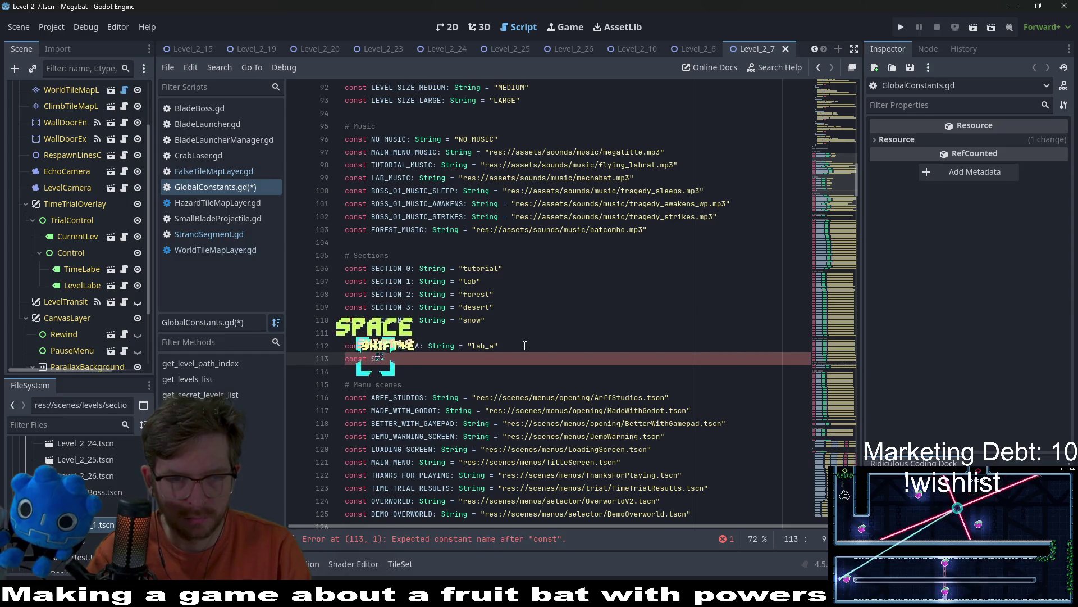
type("ION_2")
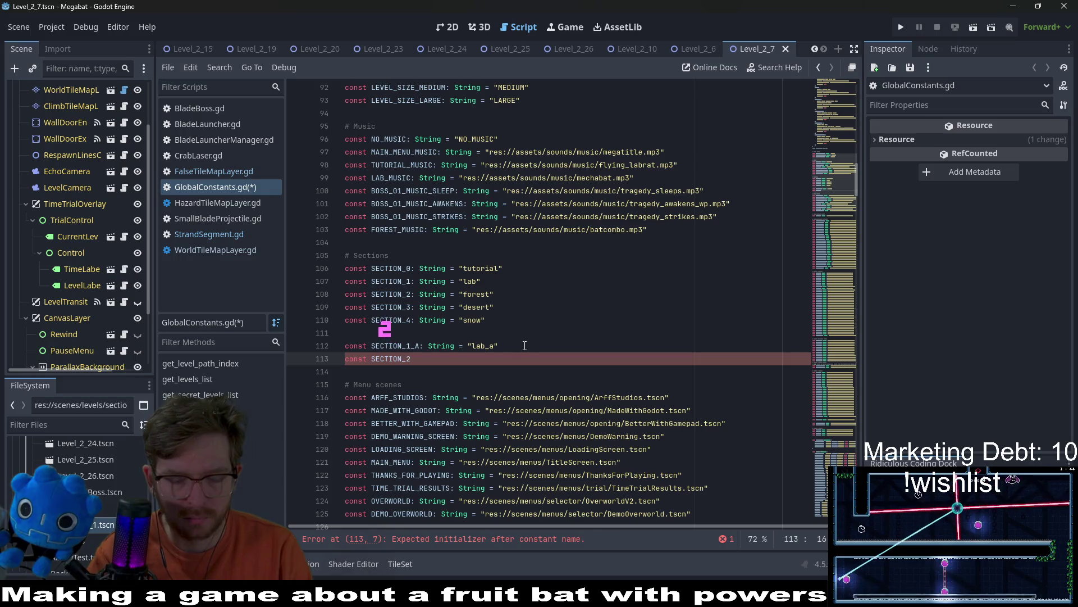
type("_A")
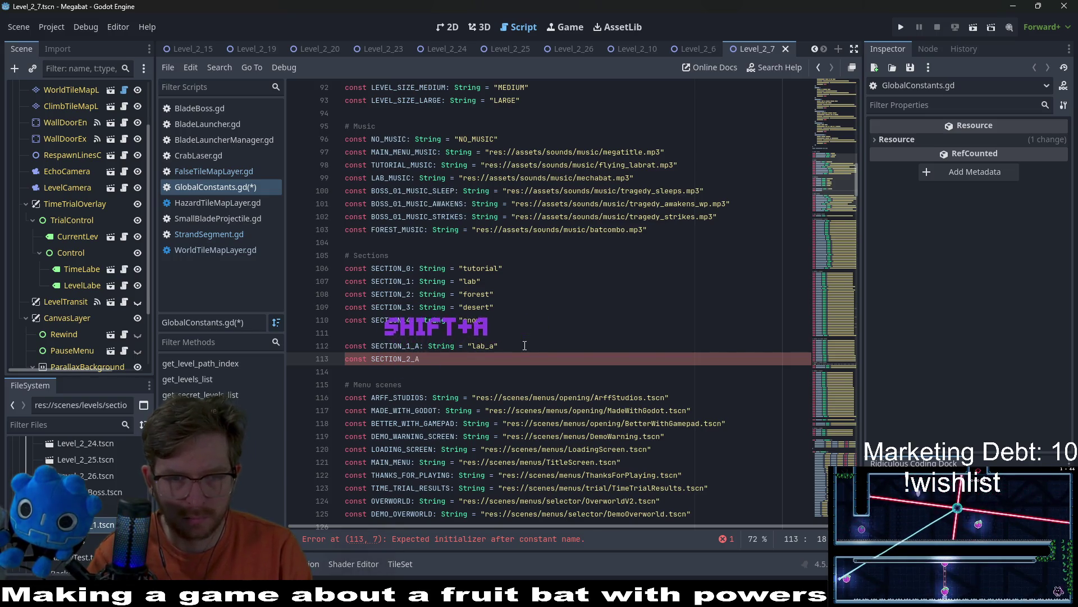
type(": S")
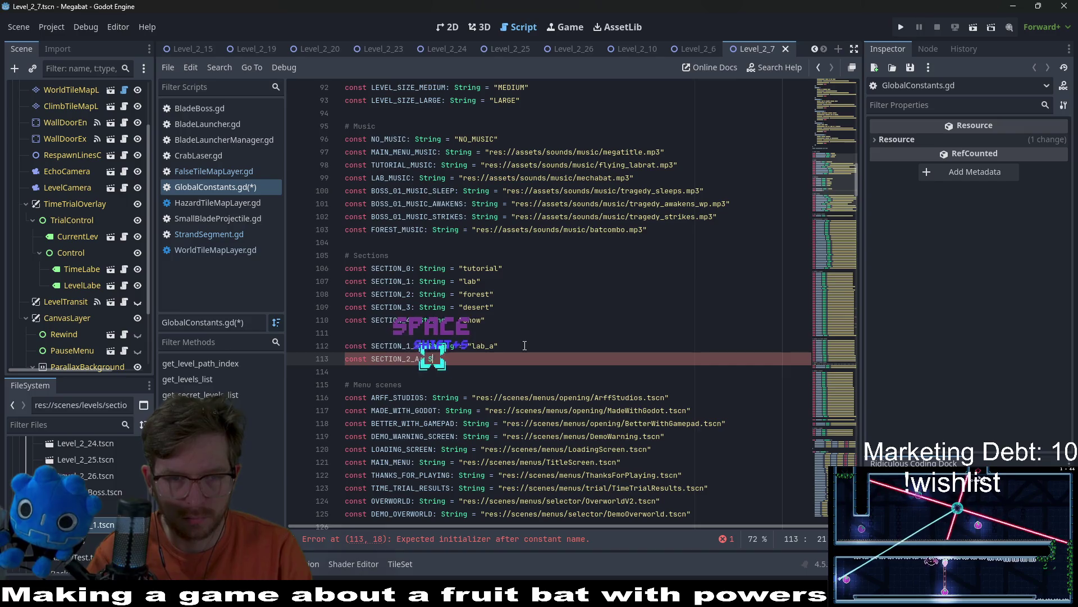
type("tring = lab")
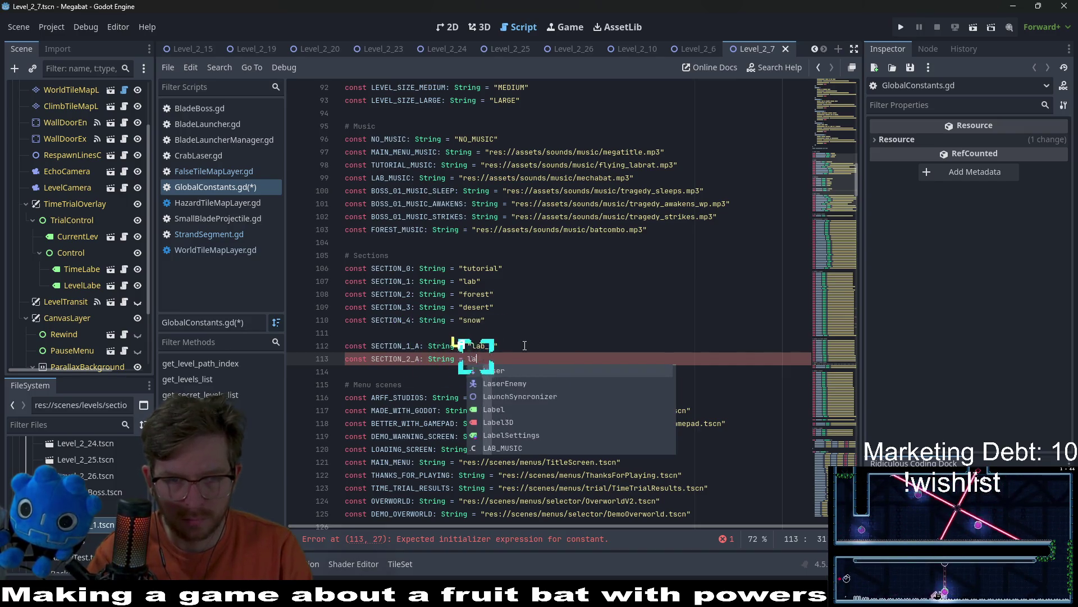
key("BackSpace")
key("BackSpace")
key("BackSpace")
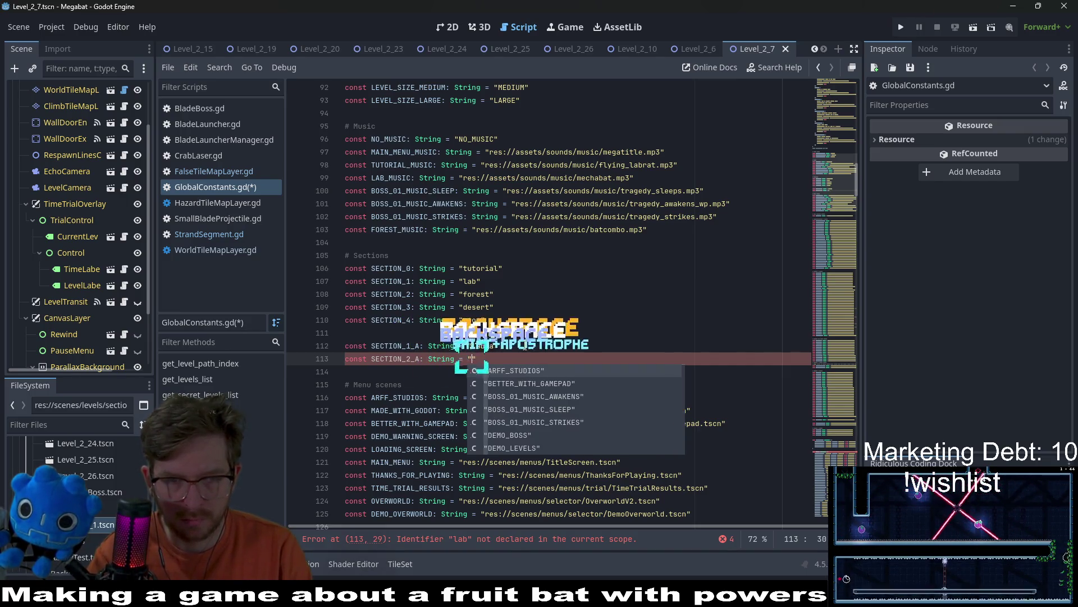
type("\"forest_a")
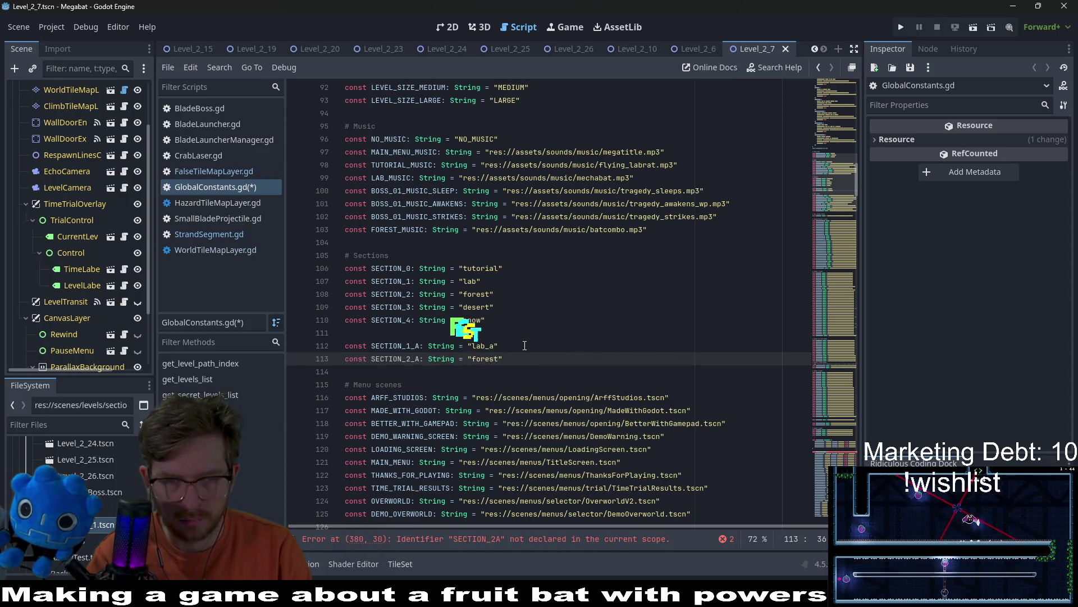
key("Up")
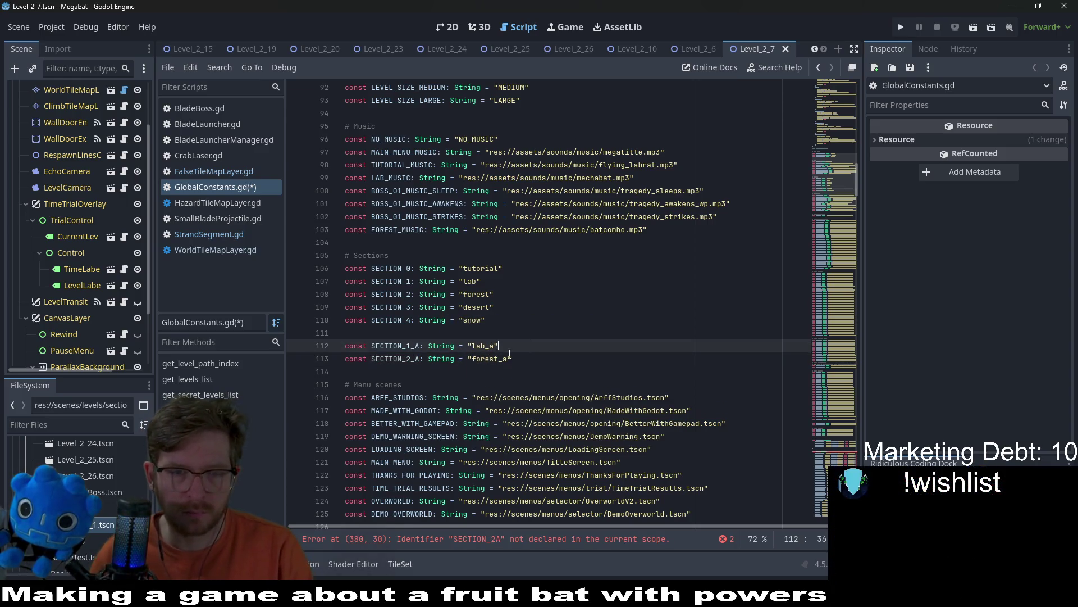
left_click(382, 360)
Change SECTION_2A to SECTION_2_A in the LEVEL_2A_1 entry and save the script.
left_click(477, 539)
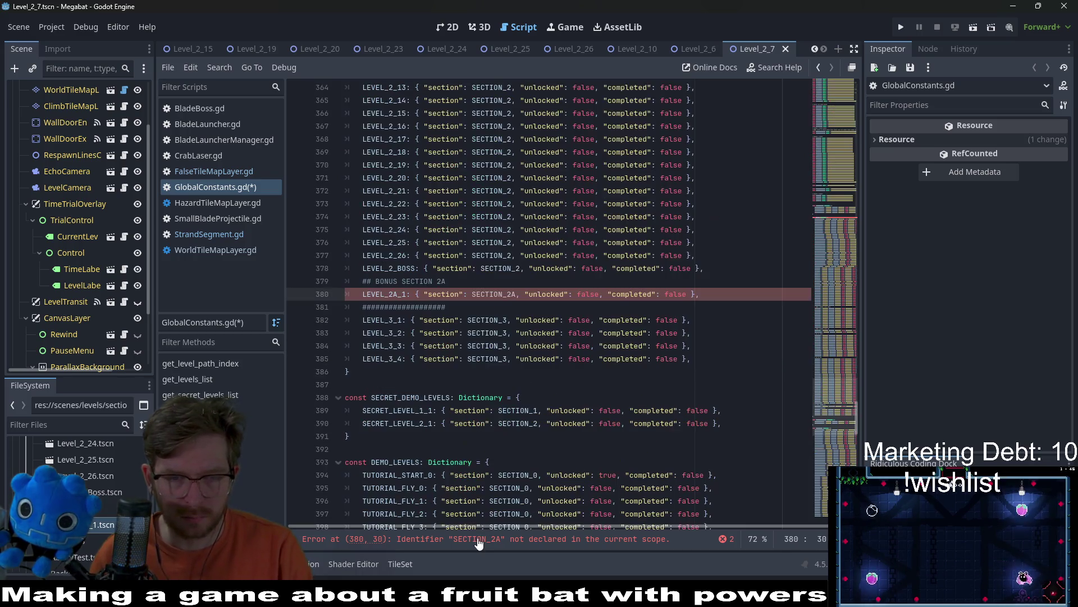
type("_")
key("ctrl+s")
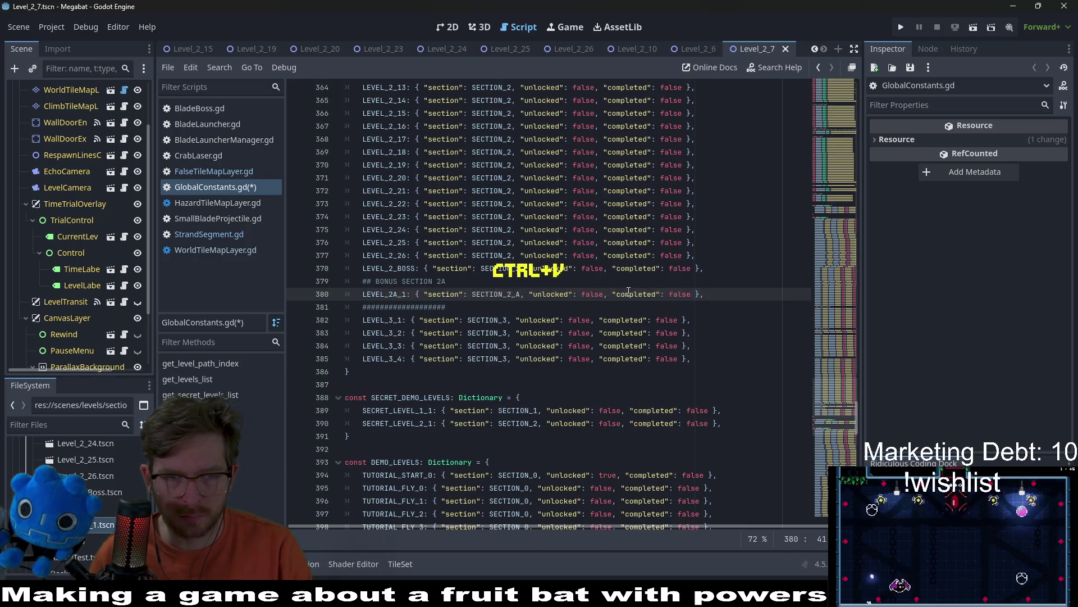
left_click(672, 268)
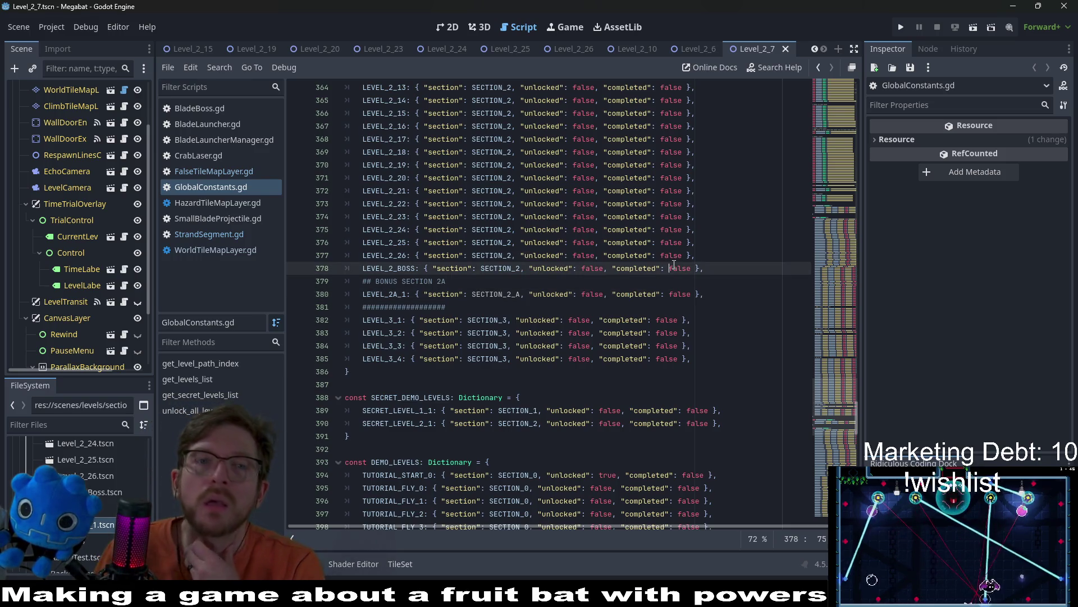